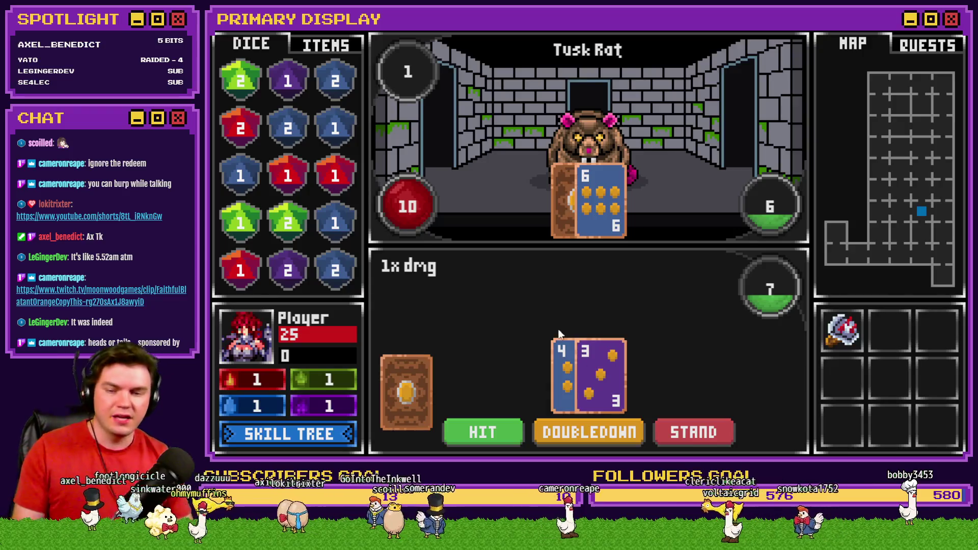
# Step: Toggle the Level Up skill tree several times, ending with its 50 skill points showing
pyautogui.click(302, 438)
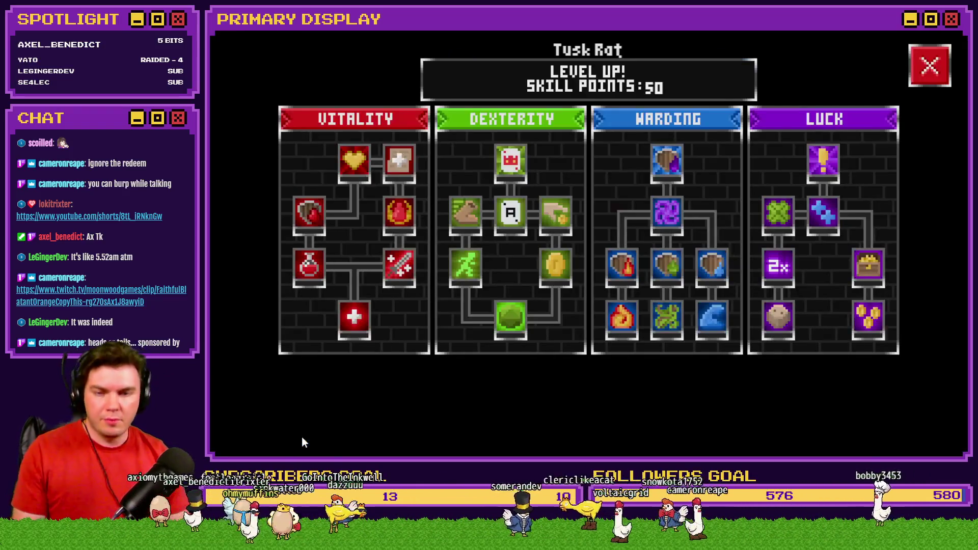
pyautogui.click(929, 63)
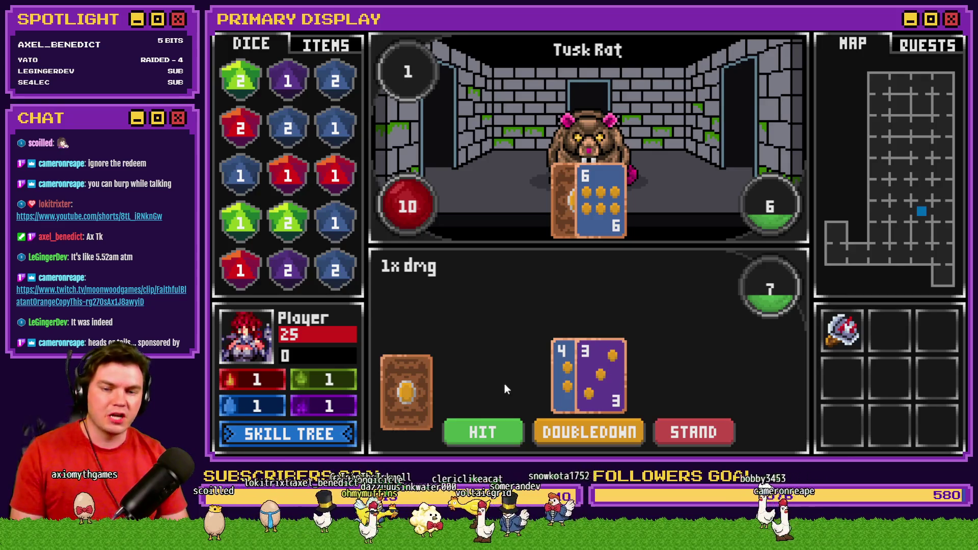
pyautogui.click(319, 435)
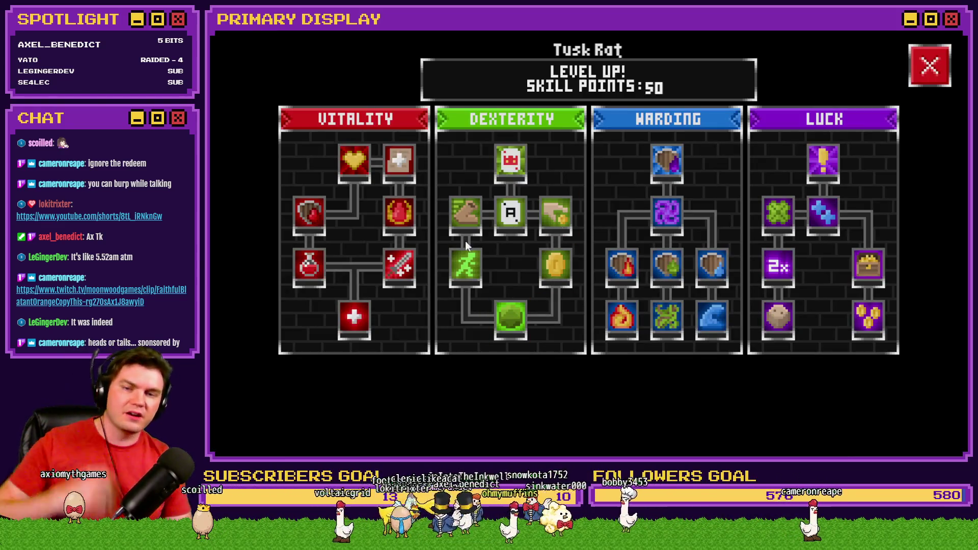
pyautogui.click(930, 66)
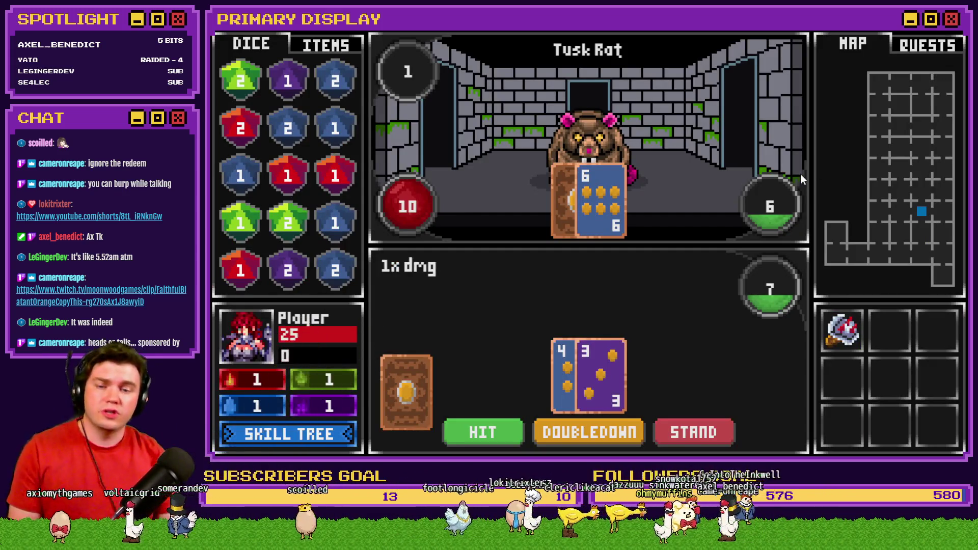
pyautogui.click(299, 442)
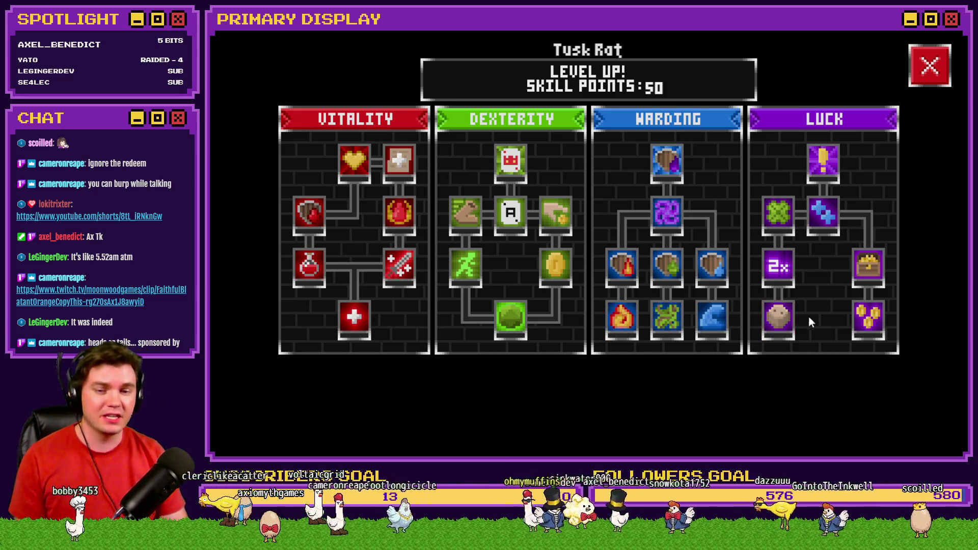
pyautogui.moveTo(369, 316)
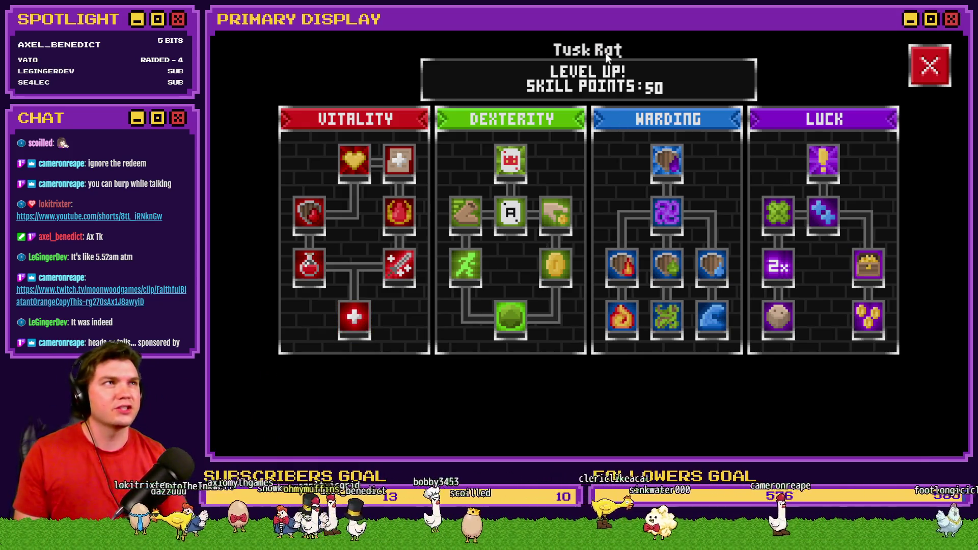
pyautogui.click(930, 65)
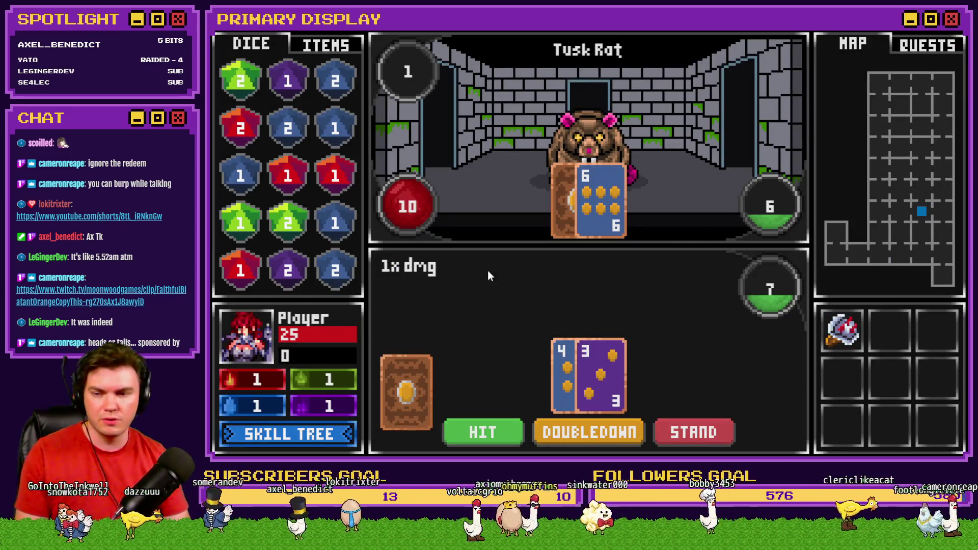
pyautogui.click(325, 436)
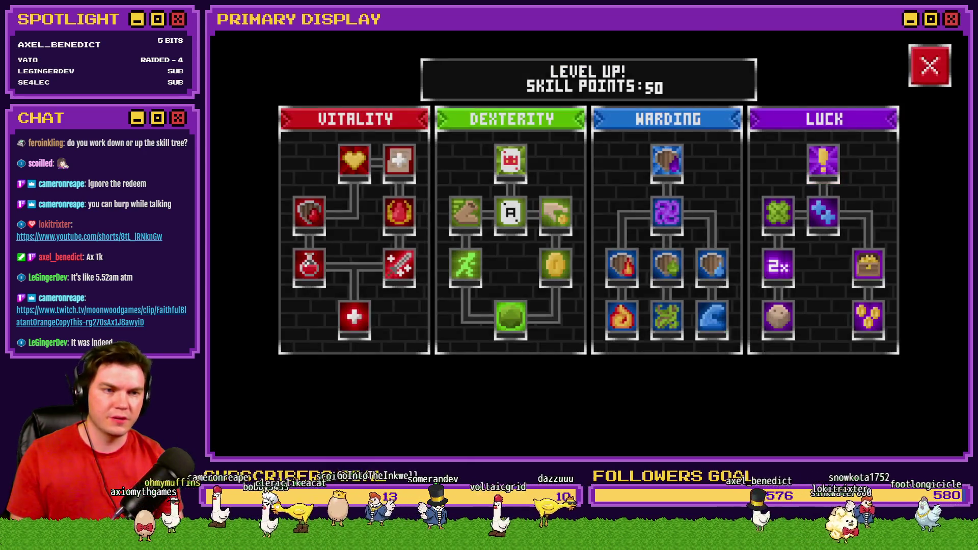
# Step: Dismiss the Level Up overlay to get back to the Tusk Rat fight
pyautogui.click(930, 65)
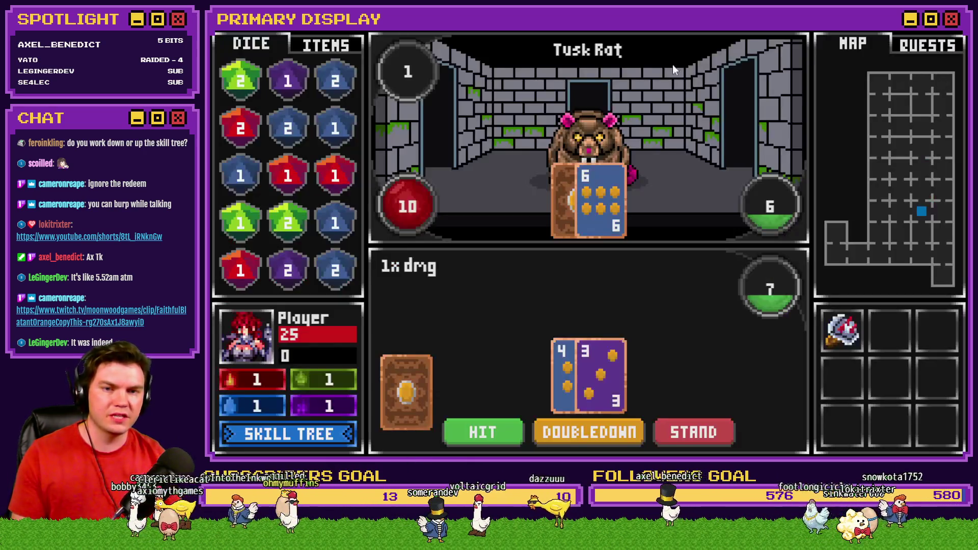
# Step: Open and close the skill tree overlay once more over the Tusk Rat battle
pyautogui.click(270, 439)
pyautogui.click(926, 65)
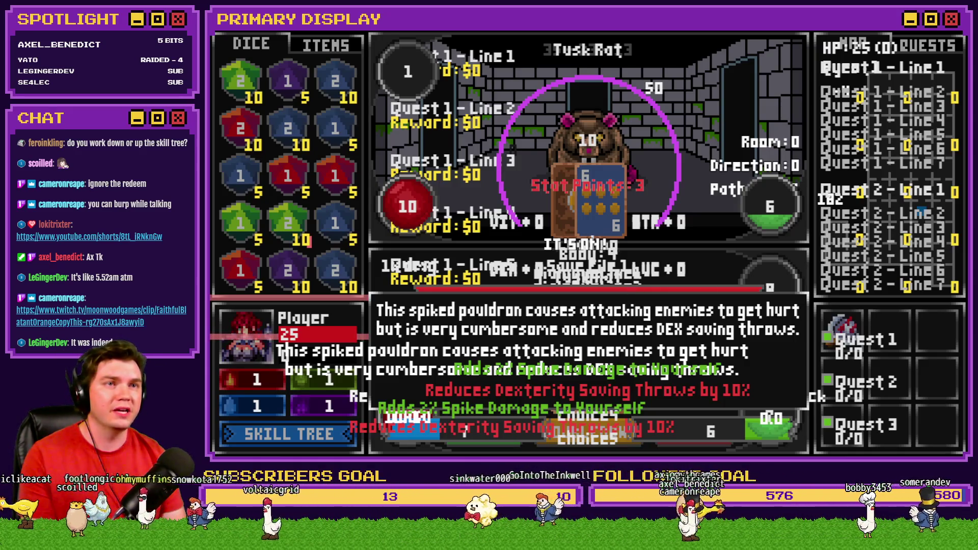
# Step: Window the playtest with F4 and move the HUD Maker panel to the screen centre
pyautogui.press('F4')
pyautogui.moveTo(866, 73)
pyautogui.mouseDown()
pyautogui.moveTo(632, 67)
pyautogui.moveTo(649, 66)
pyautogui.mouseUp()
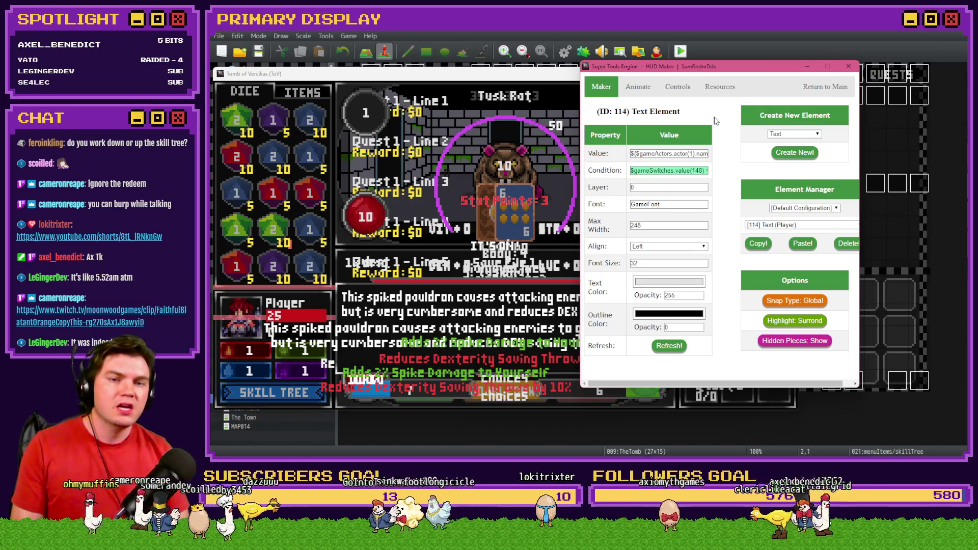
# Step: Nudge the HUD Maker panel, scroll through its Element Manager list, then close the list and HUD Maker
pyautogui.moveTo(732, 74)
pyautogui.mouseDown()
pyautogui.moveTo(735, 59)
pyautogui.moveTo(692, 61)
pyautogui.mouseUp()
pyautogui.click(798, 213)
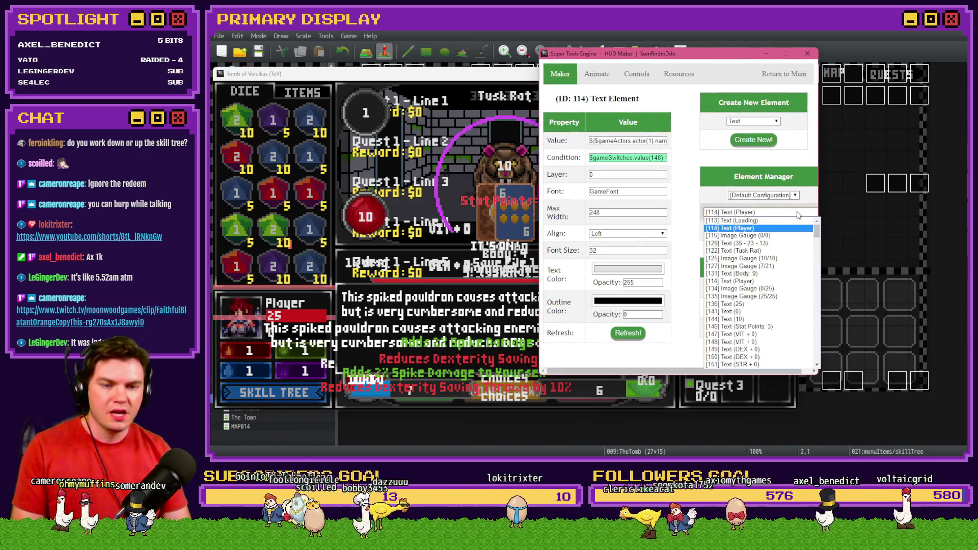
pyautogui.moveTo(820, 234)
pyautogui.mouseDown()
pyautogui.moveTo(822, 362)
pyautogui.moveTo(832, 219)
pyautogui.moveTo(821, 366)
pyautogui.mouseUp()
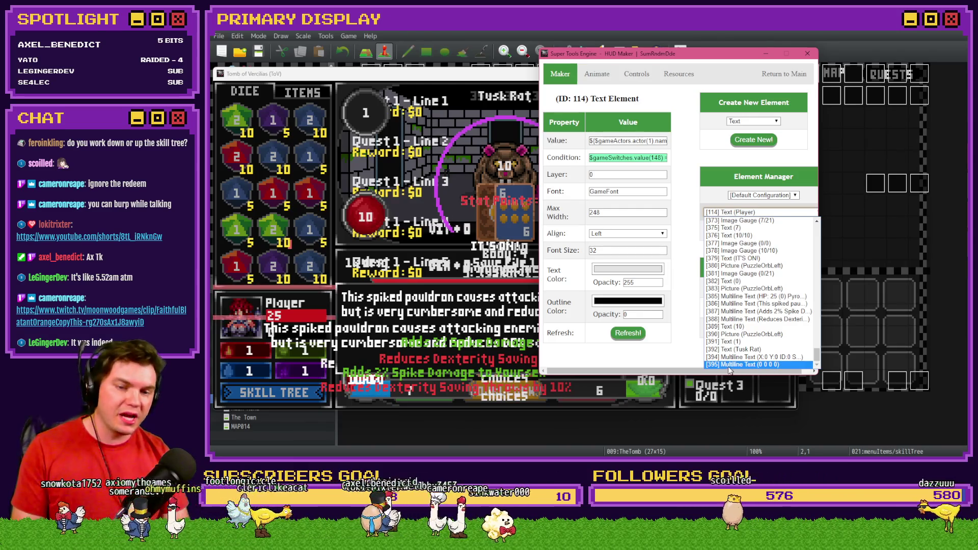
pyautogui.scroll(15, 734, 245)
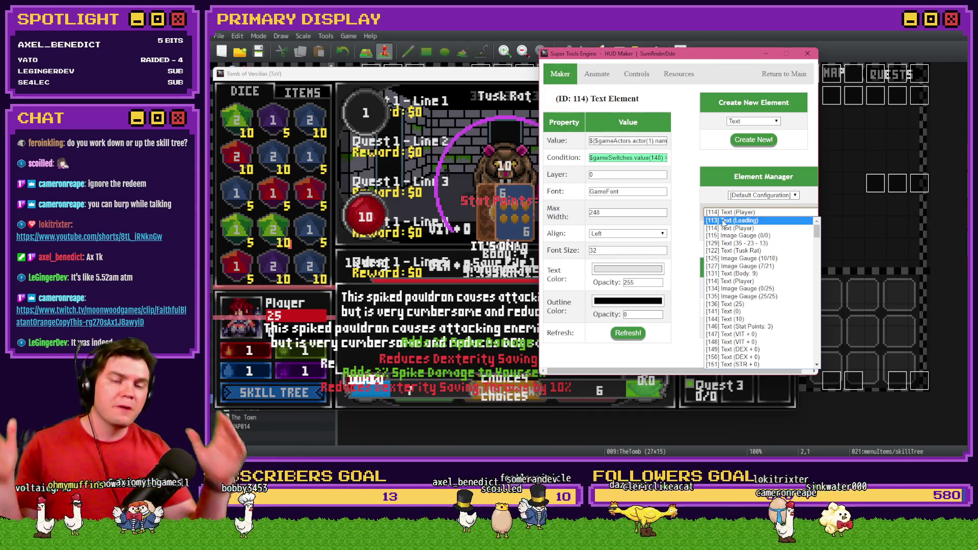
pyautogui.moveTo(818, 231); pyautogui.dragTo(821, 366)
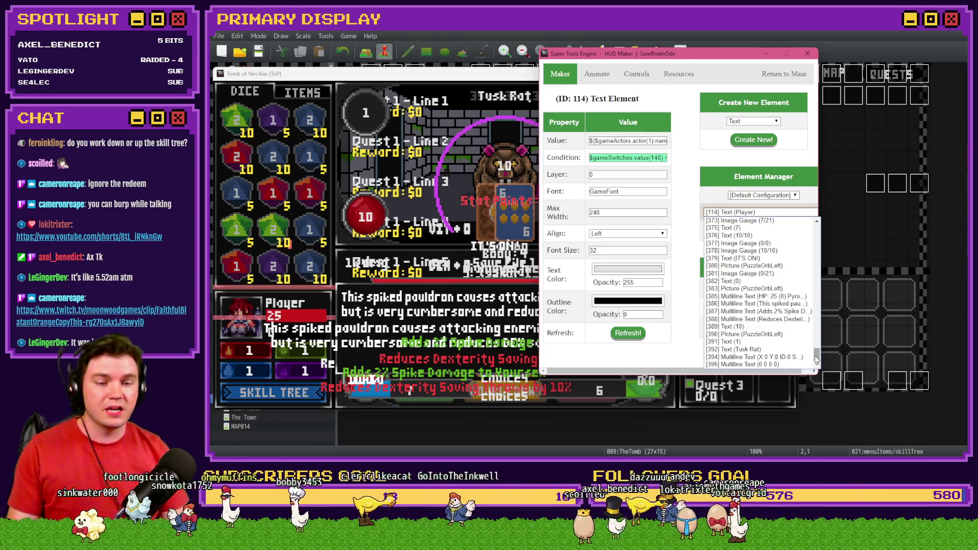
pyautogui.moveTo(817, 359); pyautogui.dragTo(824, 230)
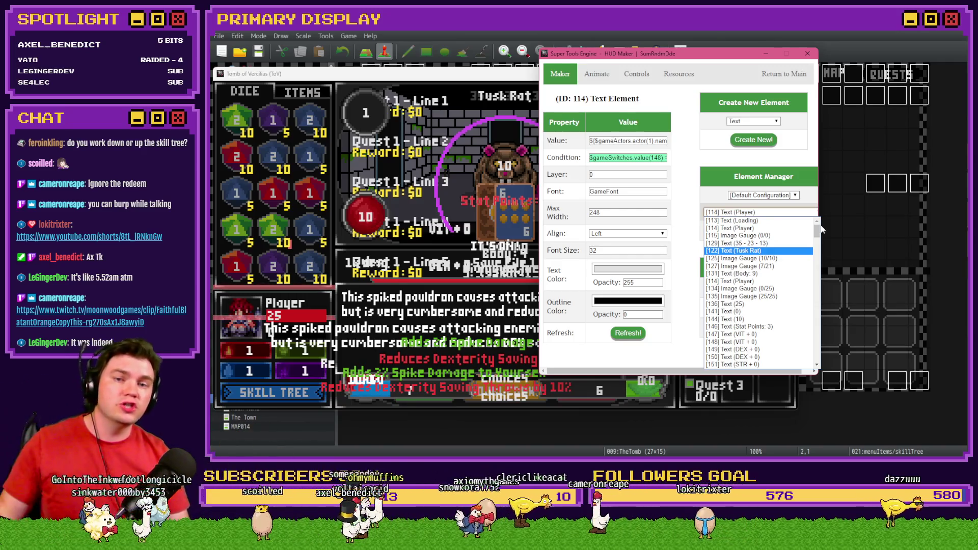
pyautogui.click(703, 61)
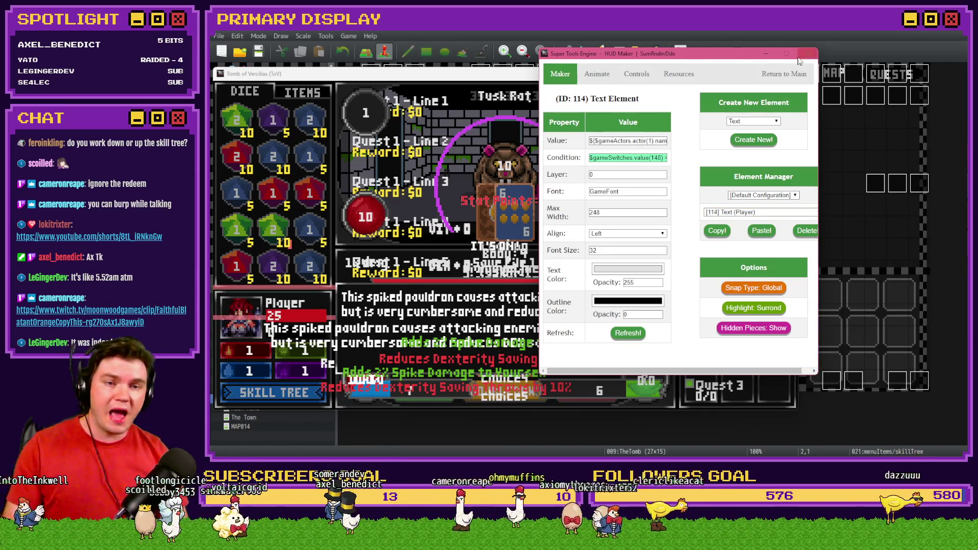
pyautogui.click(808, 53)
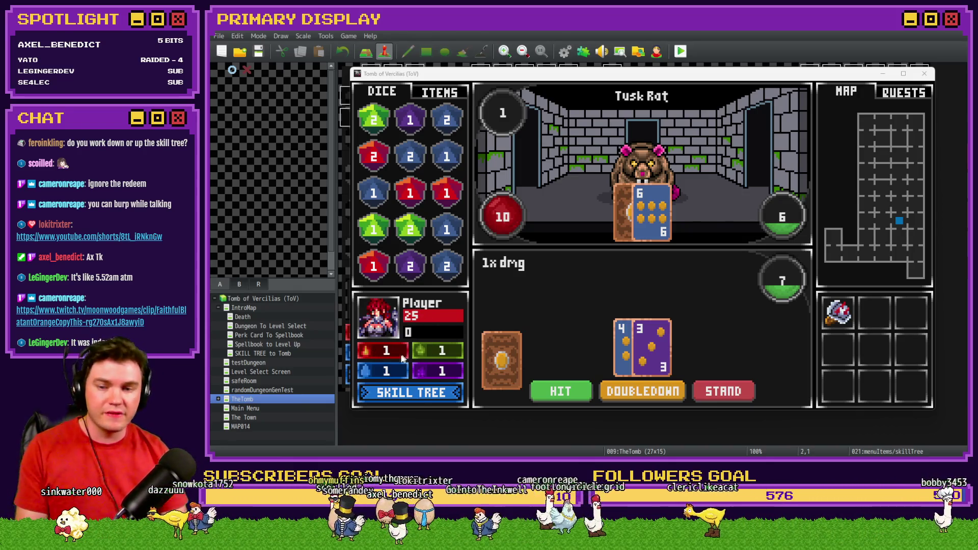
# Step: Flip between the ITEMS and DICE tabs, then bring up the 50-point skill tree
pyautogui.click(450, 95)
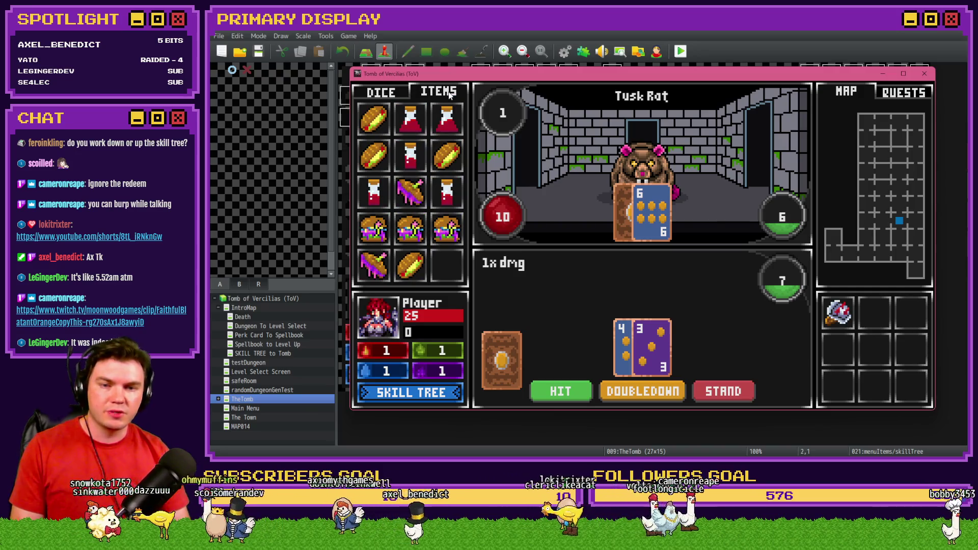
pyautogui.click(392, 94)
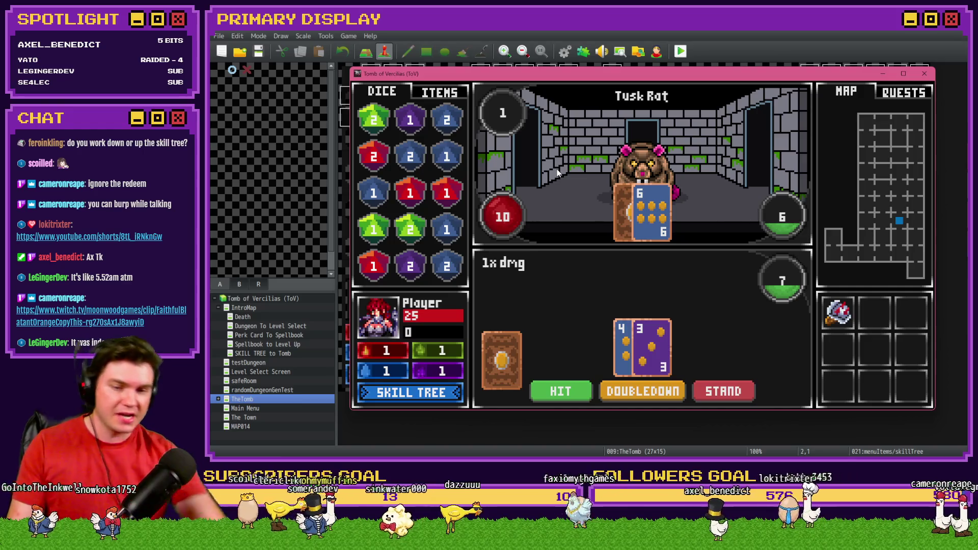
pyautogui.click(421, 395)
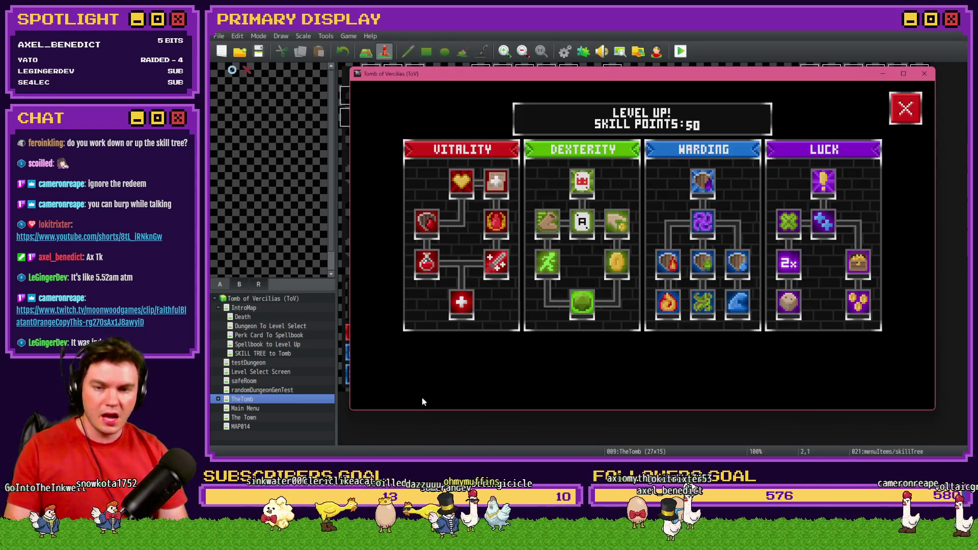
# Step: Spend 9 points on Enduring Spirit leaving 41, maximize the game window, and close the skill tree
pyautogui.moveTo(466, 316)
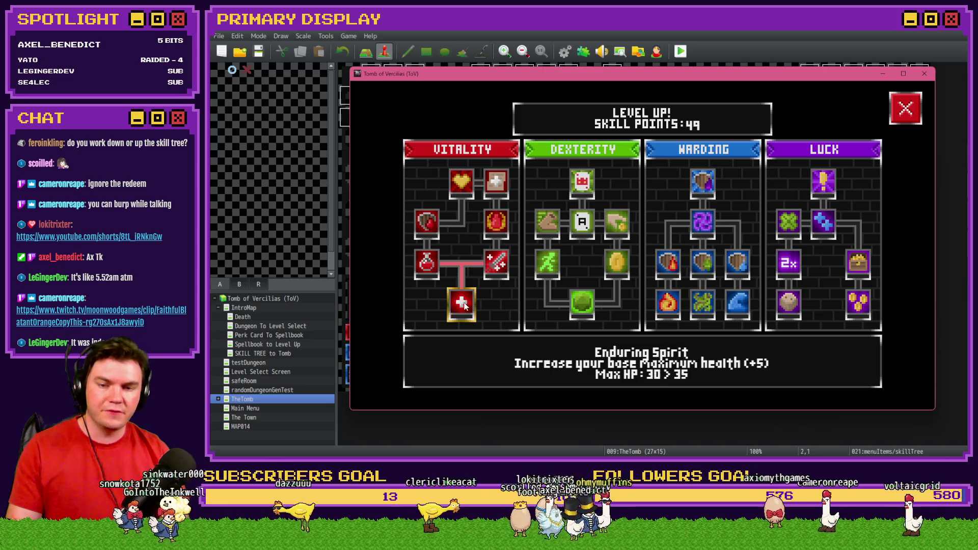
pyautogui.click(464, 306)
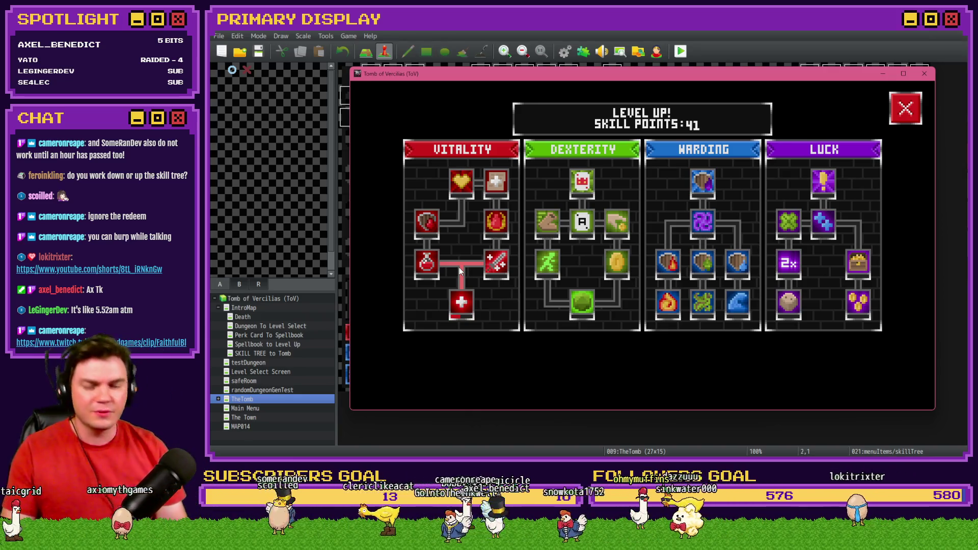
pyautogui.click(903, 74)
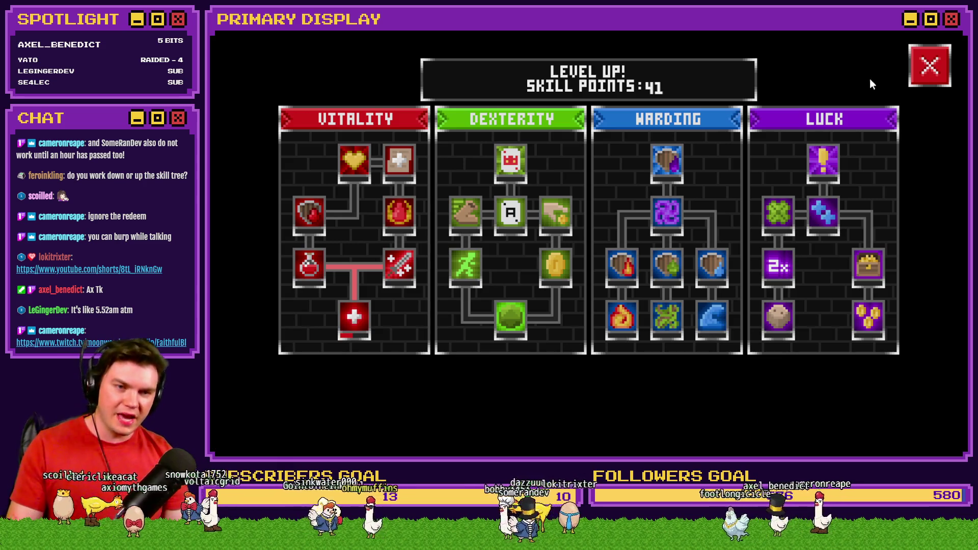
pyautogui.click(920, 69)
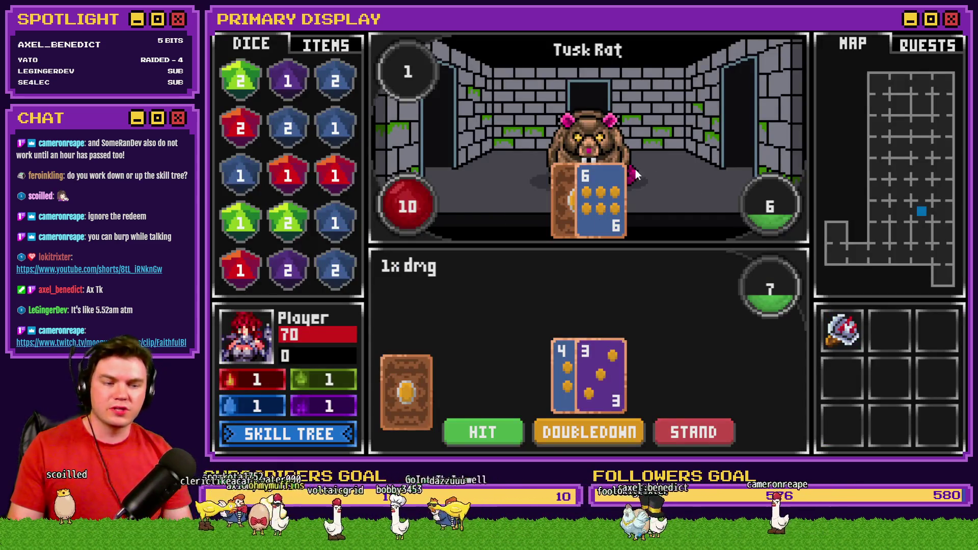
# Step: Reopen and dismiss the skill tree, then roll the dice against difficulty 10
pyautogui.click(314, 434)
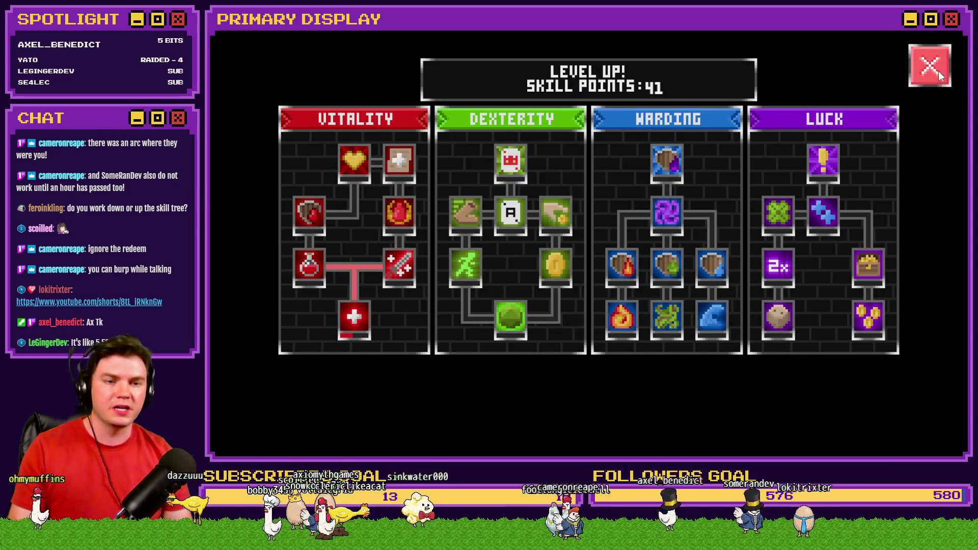
pyautogui.press('Escape')
pyautogui.click(784, 204)
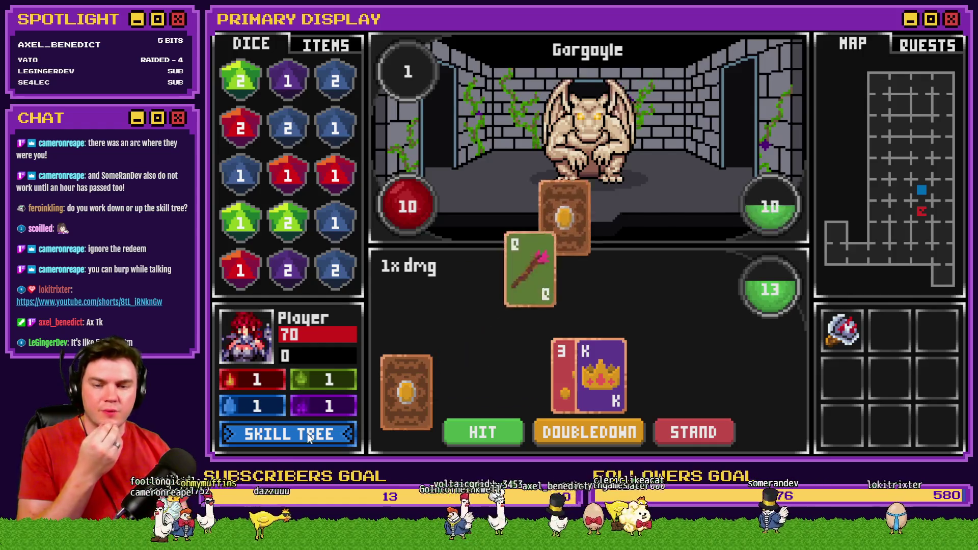
# Step: Upgrade Roll With The Punches during the Gargoyle fight, then close the skill tree
pyautogui.click(307, 433)
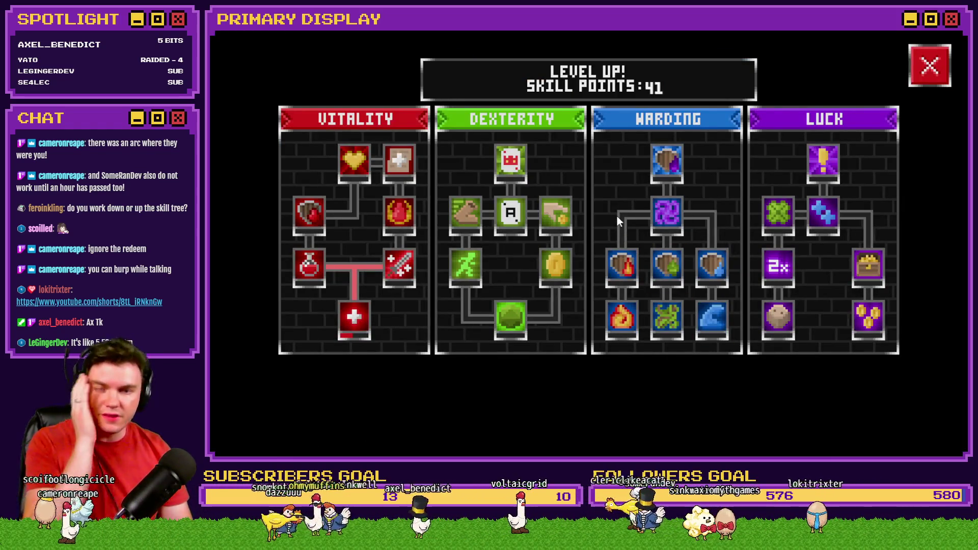
pyautogui.moveTo(303, 263)
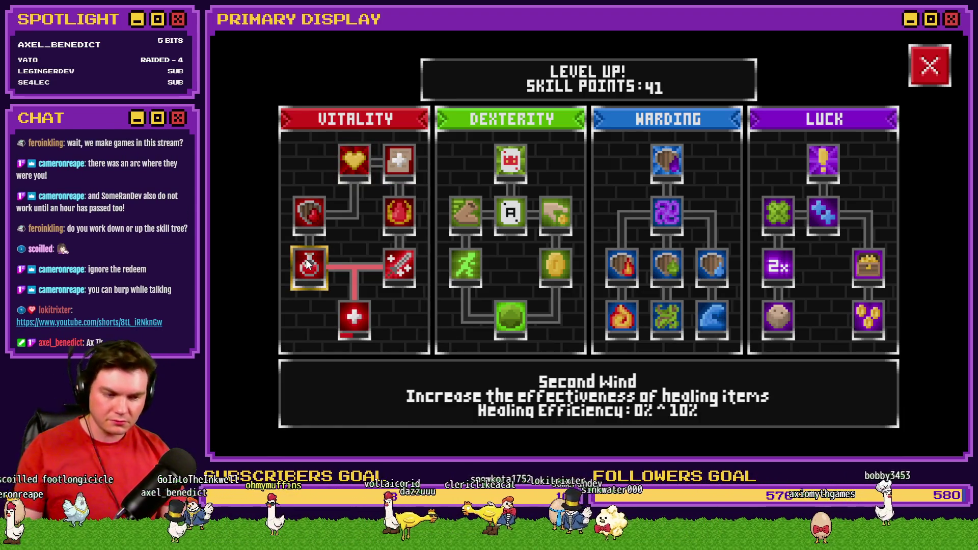
pyautogui.moveTo(508, 319)
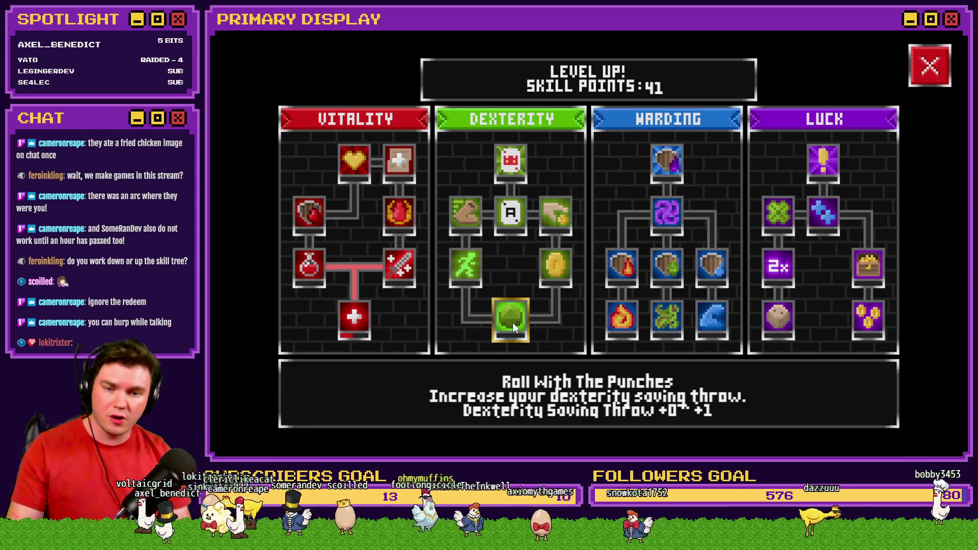
pyautogui.click(513, 319)
pyautogui.click(513, 319)
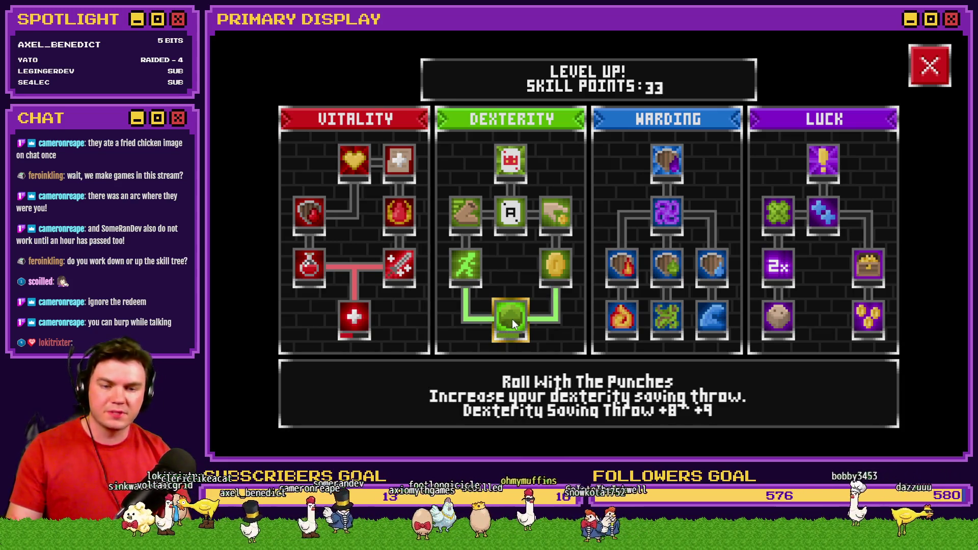
pyautogui.click(512, 319)
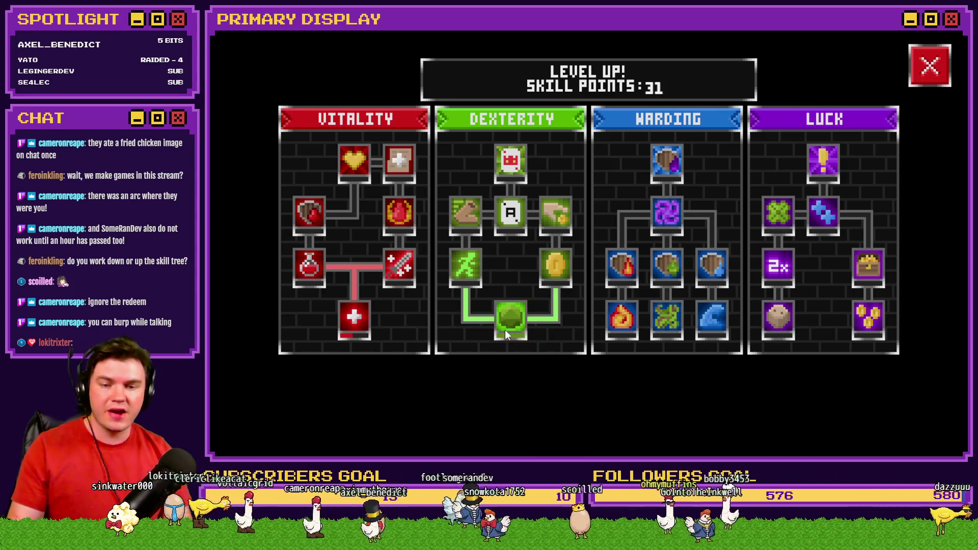
pyautogui.click(938, 68)
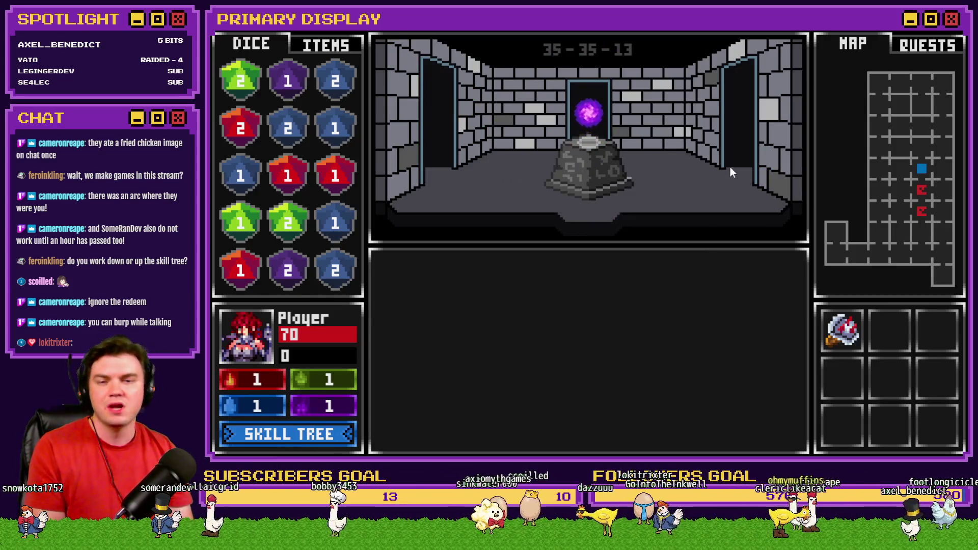
# Step: Pick up the Void Stone from the pedestal and move east to the next encounter
pyautogui.click(588, 117)
pyautogui.press('w')
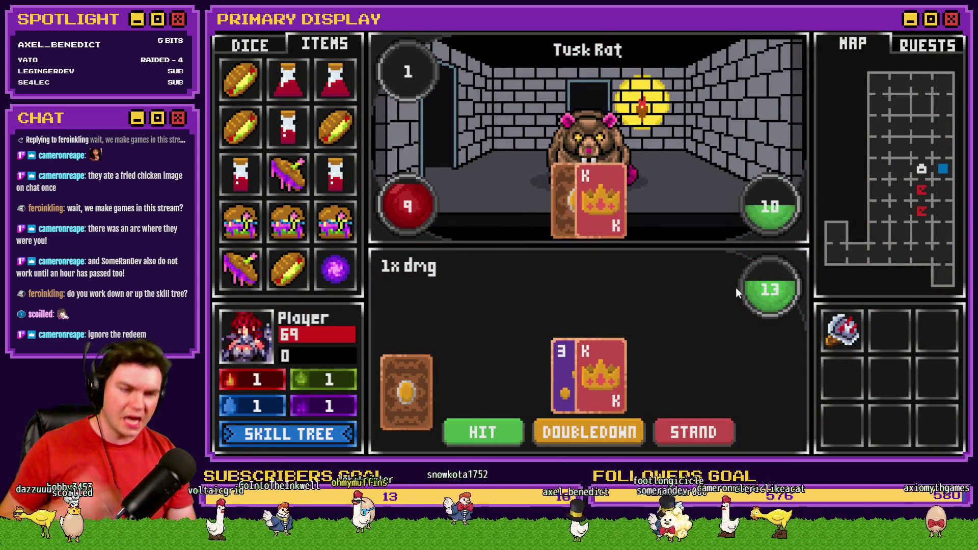
pyautogui.moveTo(835, 334)
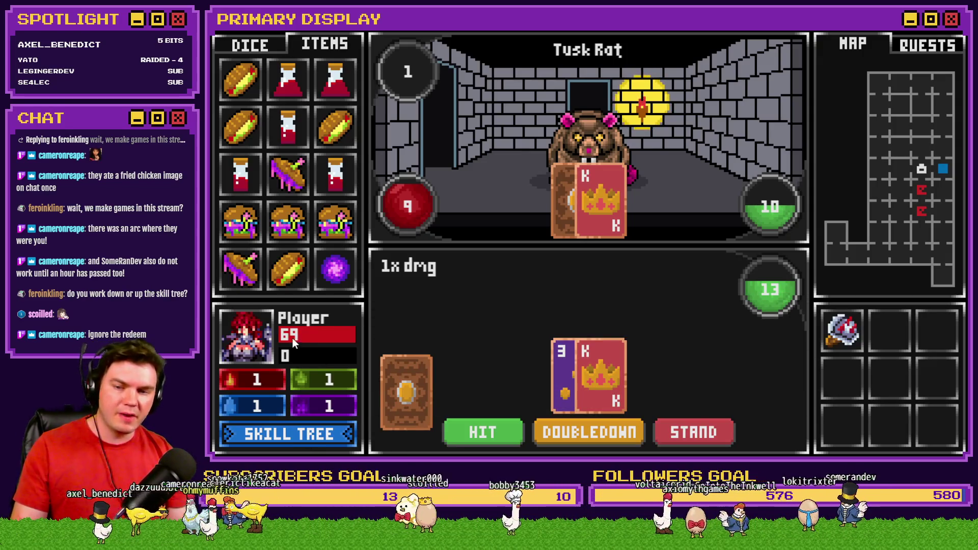
pyautogui.click(299, 436)
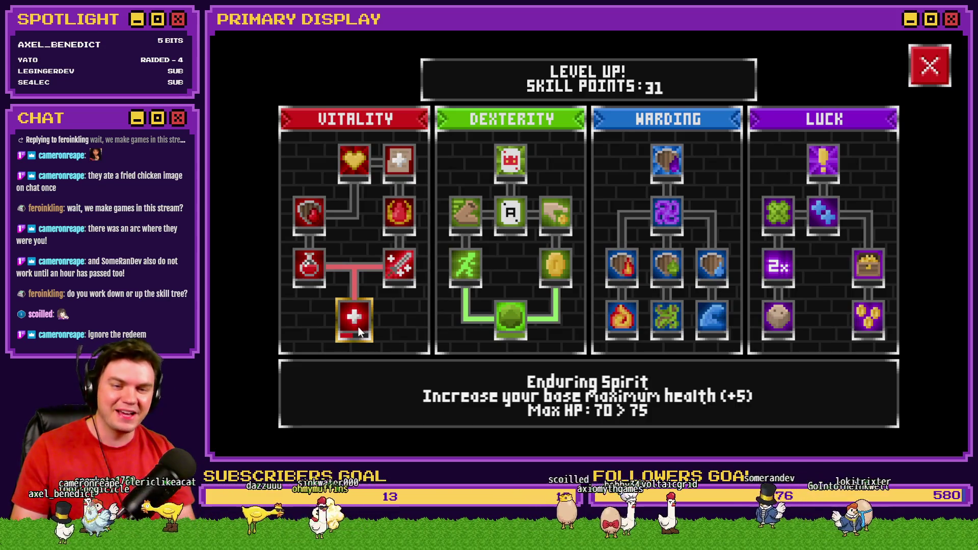
# Step: Upgrade Swift Evasion to 45% escape chance, leaving 22 points, and close the skill tree
pyautogui.moveTo(470, 278)
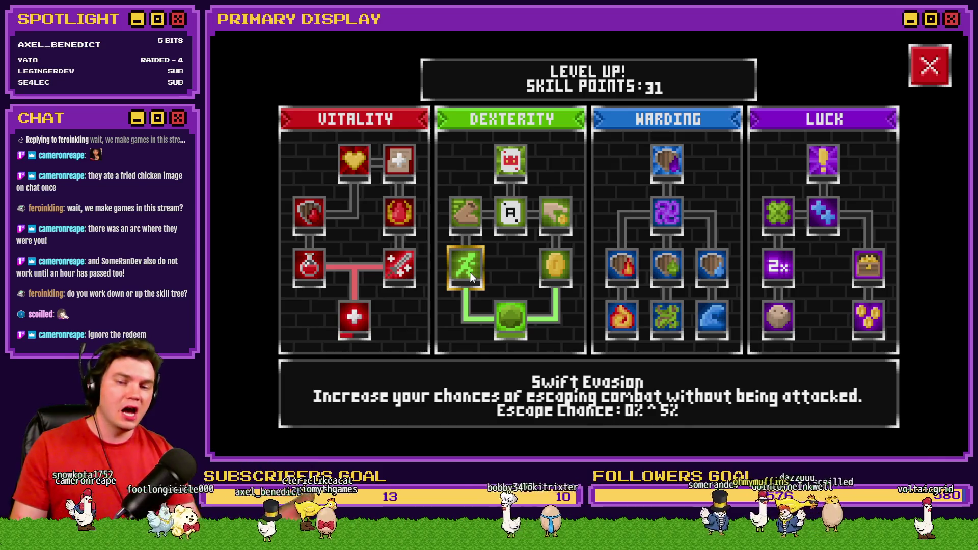
pyautogui.click(470, 278)
pyautogui.doubleClick(470, 271)
pyautogui.doubleClick(469, 270)
pyautogui.doubleClick(468, 269)
pyautogui.doubleClick(469, 268)
pyautogui.click(469, 268)
pyautogui.click(936, 70)
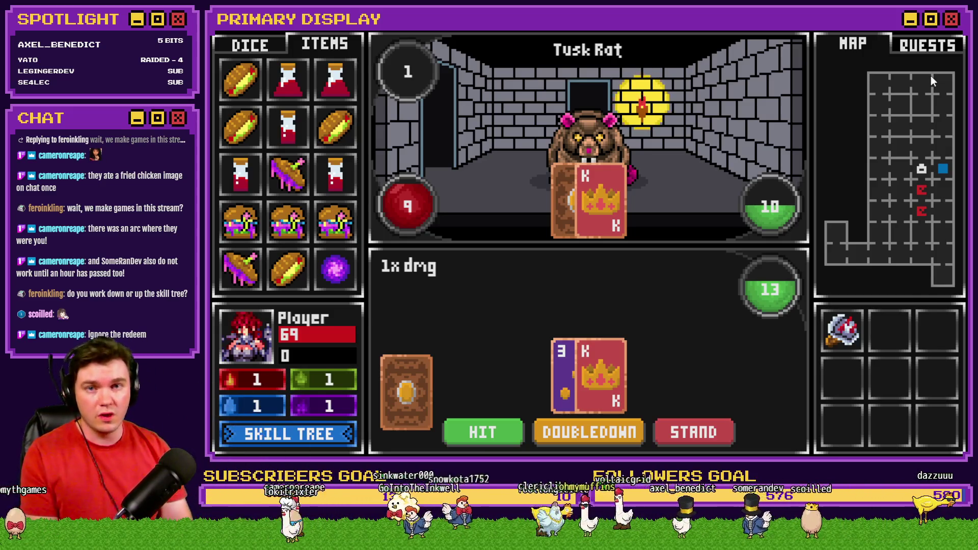
# Step: Advance to the Slime encounter and open the skill tree, now at 21 points
pyautogui.press('s')
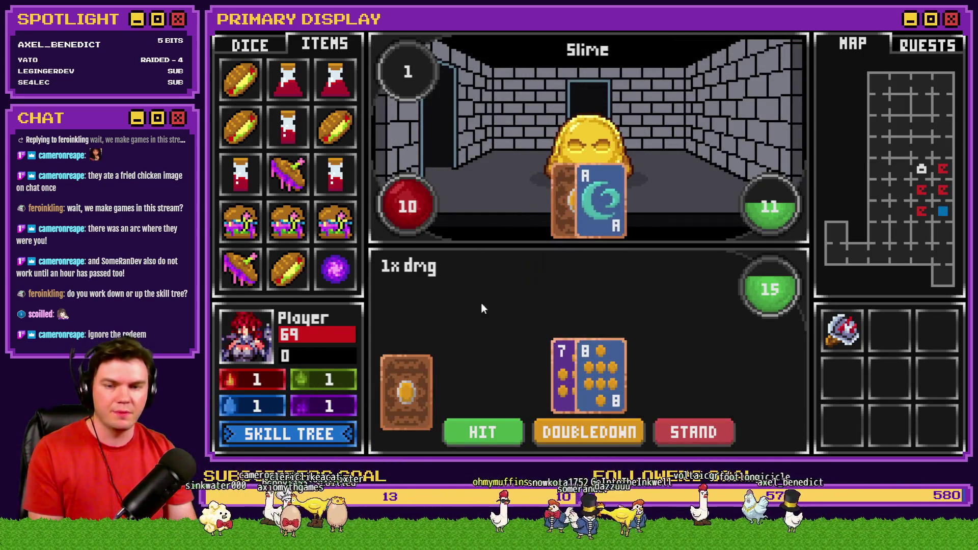
pyautogui.click(298, 439)
pyautogui.moveTo(479, 225)
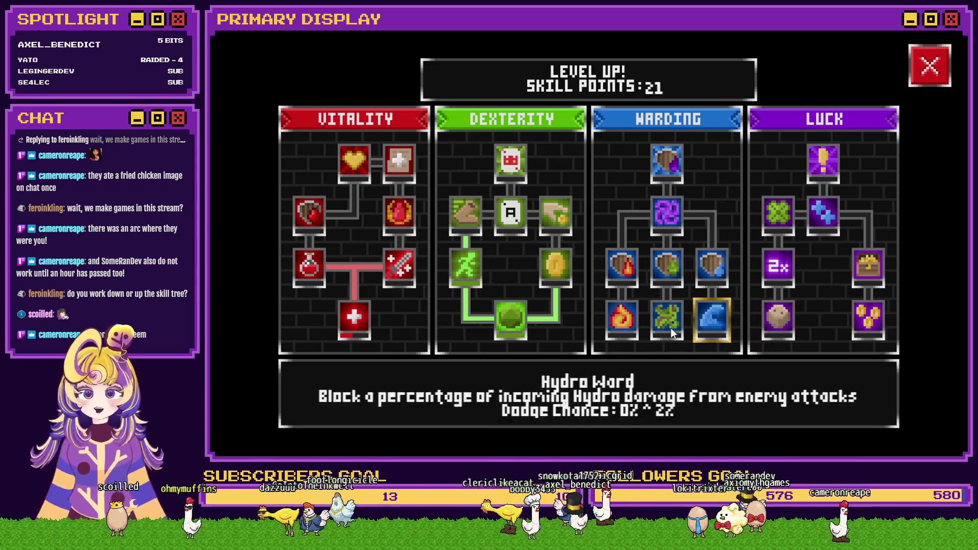
pyautogui.moveTo(362, 164)
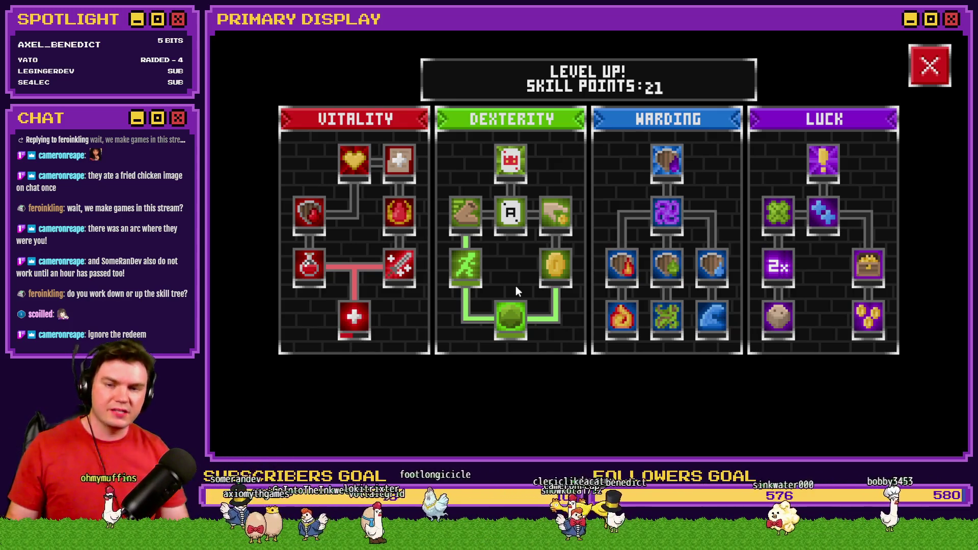
pyautogui.moveTo(346, 327)
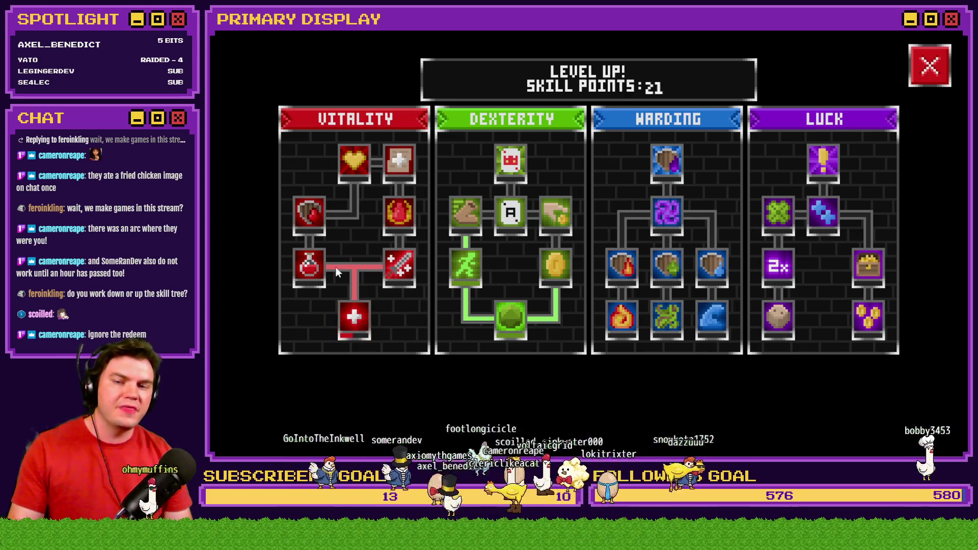
pyautogui.moveTo(313, 268)
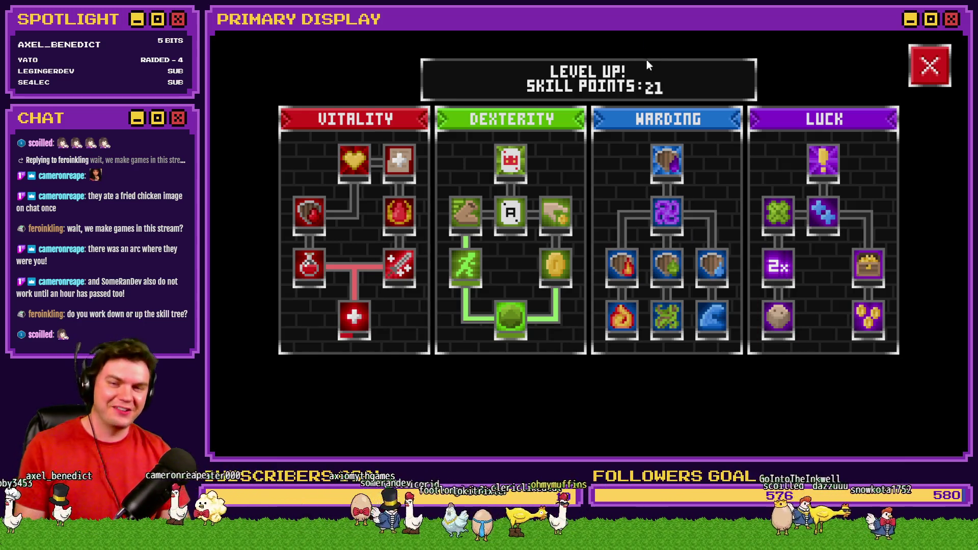
# Step: Switch from the RPG Maker MZ playtest to newLockMechanic.psd in Photoshop
pyautogui.moveTo(464, 226)
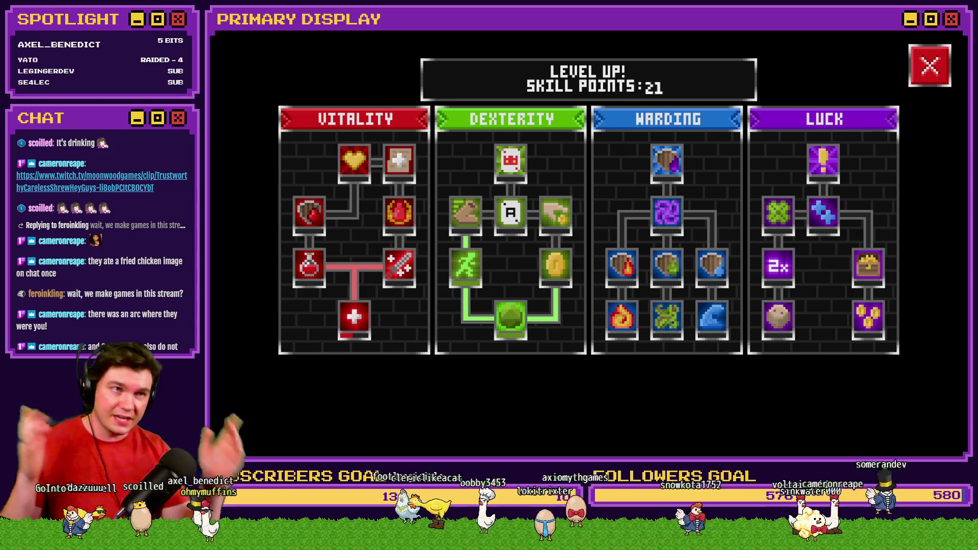
pyautogui.hotkey('alt', 'Tab')
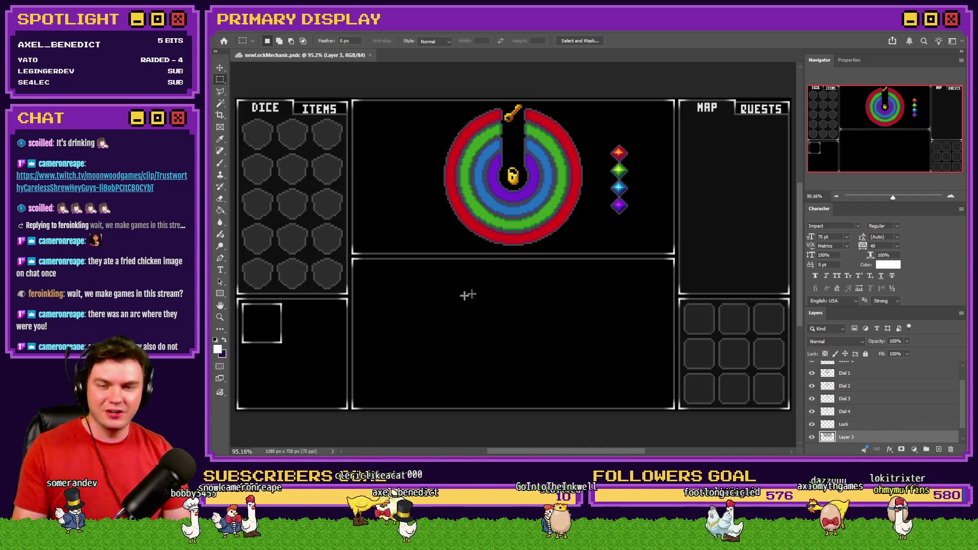
pyautogui.moveTo(575, 282); pyautogui.dragTo(439, 387)
pyautogui.click(444, 376)
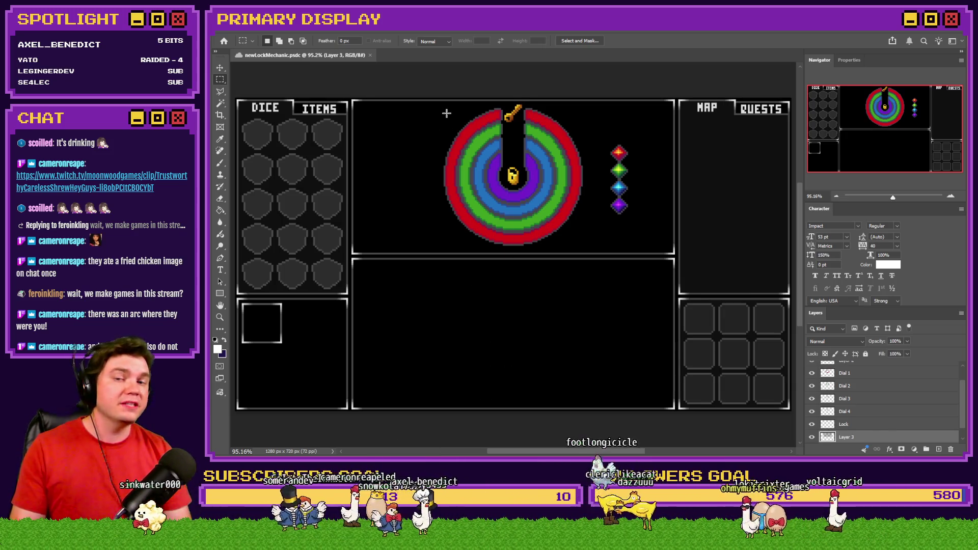
pyautogui.moveTo(446, 113); pyautogui.dragTo(587, 240)
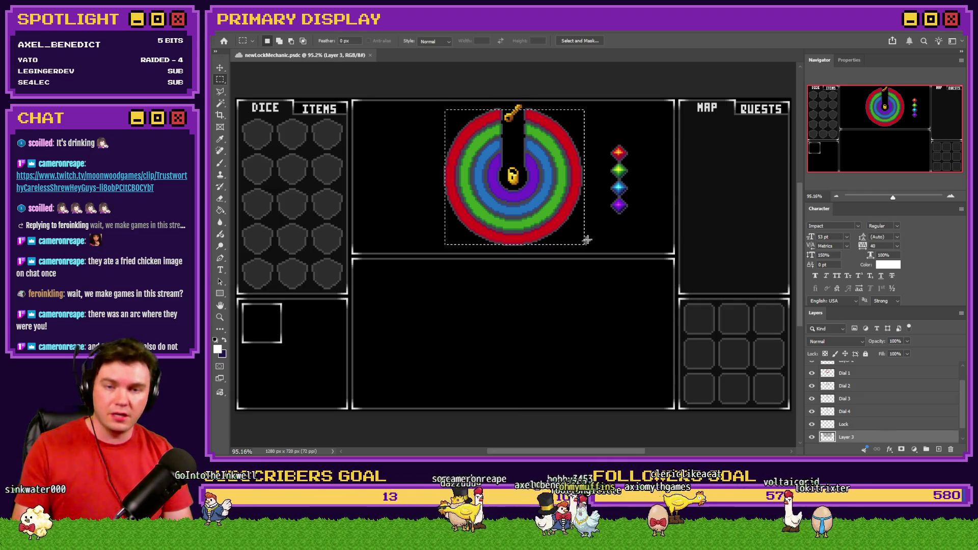
pyautogui.click(544, 125)
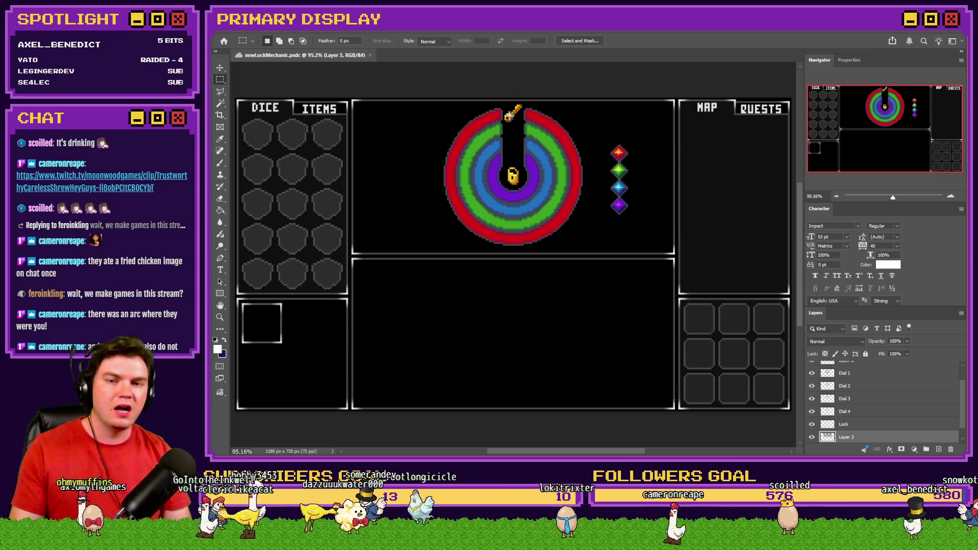
# Step: Free-transform the Dial 4 ring about 60° and the Dial 3 ring to about -103°
pyautogui.keyDown('ctrl'); pyautogui.click(535, 167); pyautogui.keyUp('ctrl')
pyautogui.rightClick(535, 166)
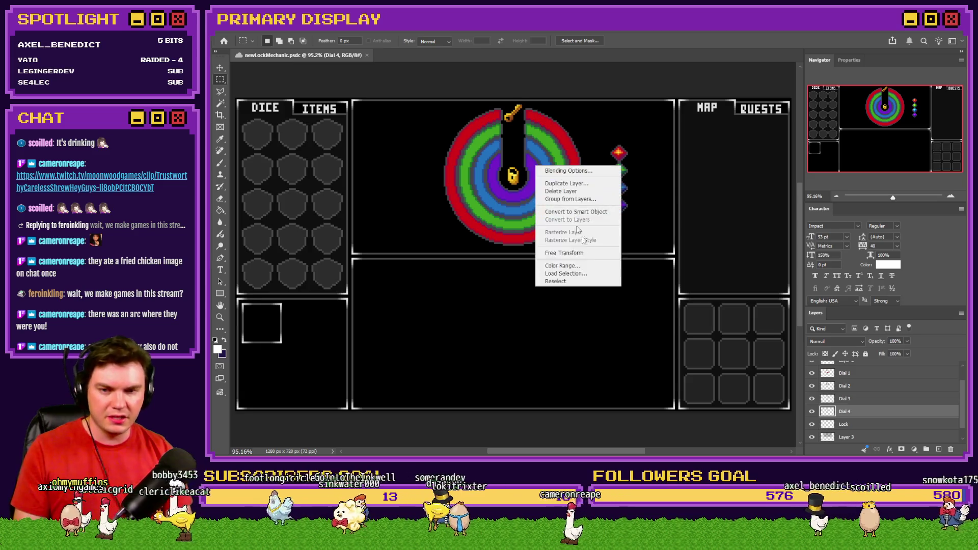
pyautogui.click(564, 252)
pyautogui.moveTo(586, 163)
pyautogui.mouseDown()
pyautogui.moveTo(587, 235)
pyautogui.moveTo(561, 270)
pyautogui.moveTo(515, 293)
pyautogui.mouseUp()
pyautogui.click(845, 399)
pyautogui.rightClick(587, 196)
pyautogui.click(617, 281)
pyautogui.moveTo(599, 125); pyautogui.dragTo(472, 107)
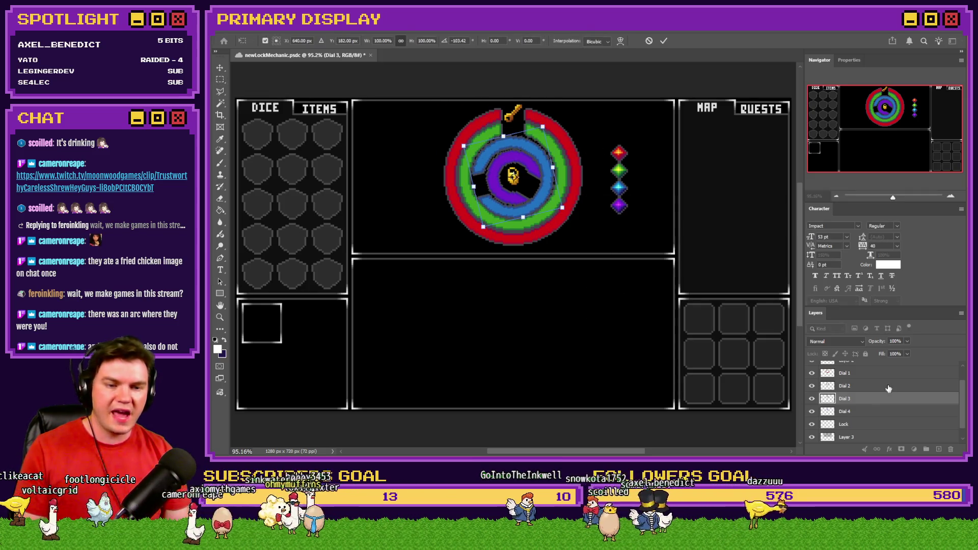
# Step: Rotate the green Dial 2 ring so its gap faces right
pyautogui.click(845, 385)
pyautogui.rightClick(594, 179)
pyautogui.click(628, 270)
pyautogui.moveTo(644, 245); pyautogui.dragTo(554, 286)
pyautogui.press('Return')
pyautogui.scroll(5, 568, 200)
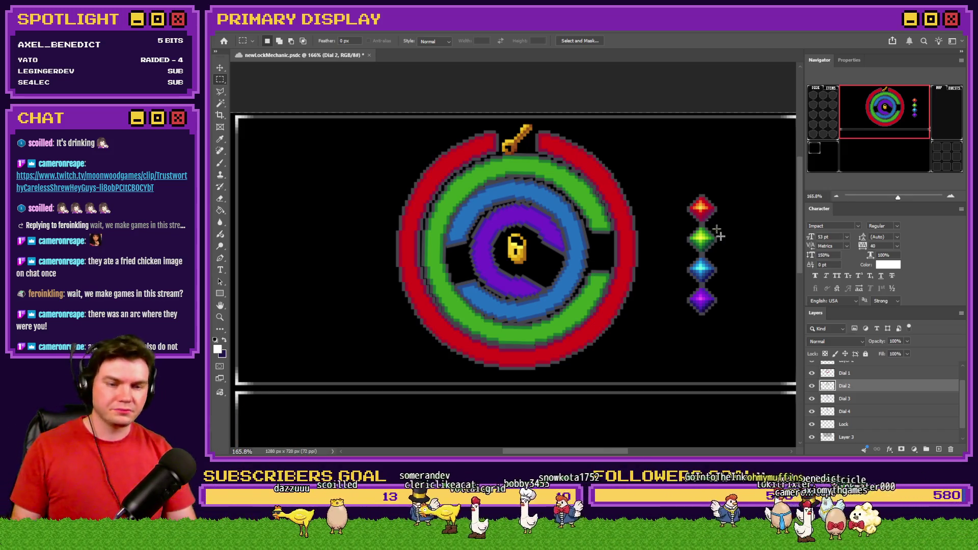
# Step: Rotate the red Dial 1 ring clockwise to about 84° so its gap faces right
pyautogui.click(869, 376)
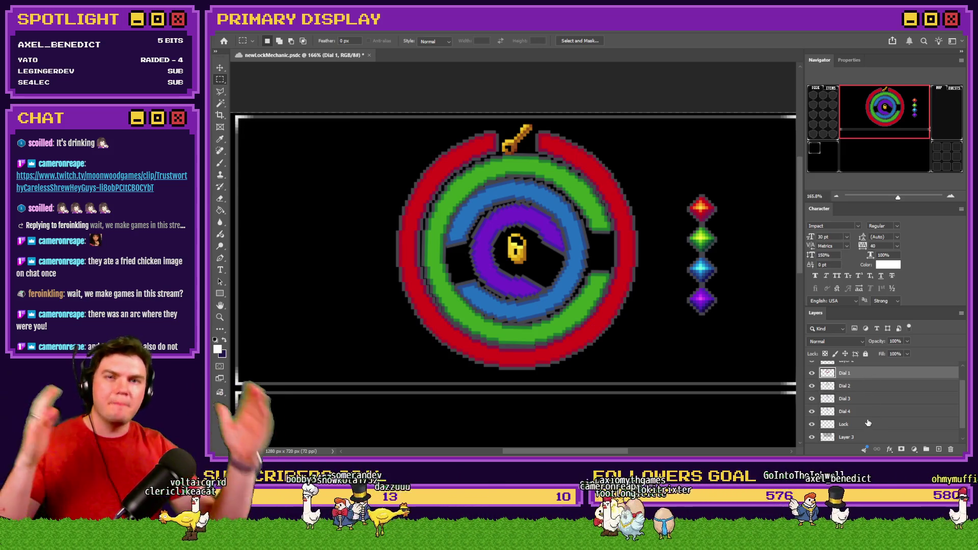
pyautogui.rightClick(666, 272)
pyautogui.click(683, 357)
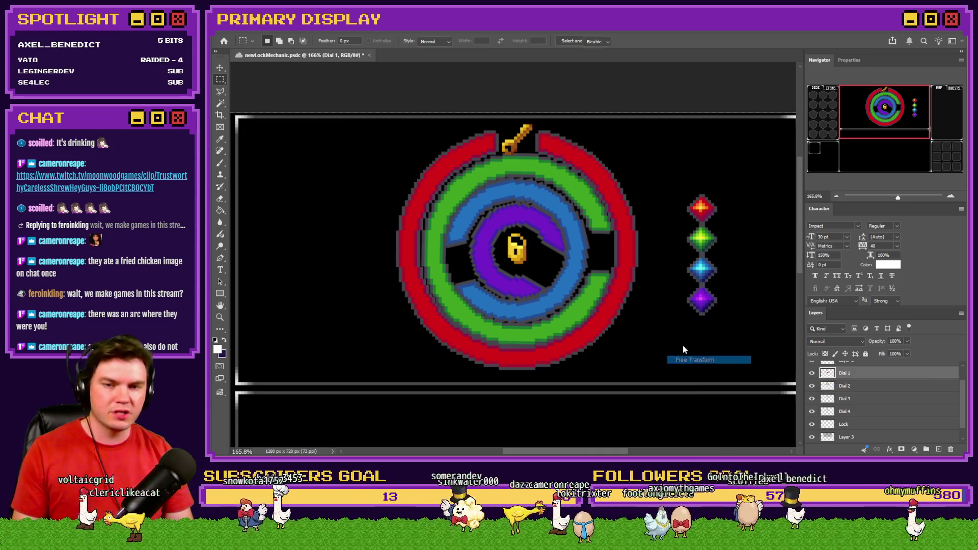
pyautogui.moveTo(516, 116); pyautogui.dragTo(588, 124)
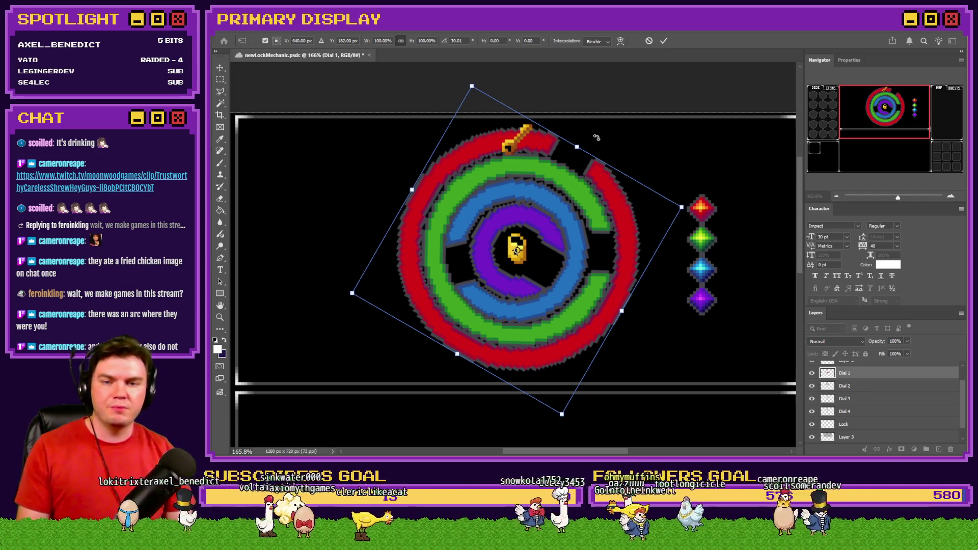
pyautogui.moveTo(591, 129)
pyautogui.mouseDown()
pyautogui.moveTo(649, 154)
pyautogui.moveTo(676, 254)
pyautogui.mouseUp()
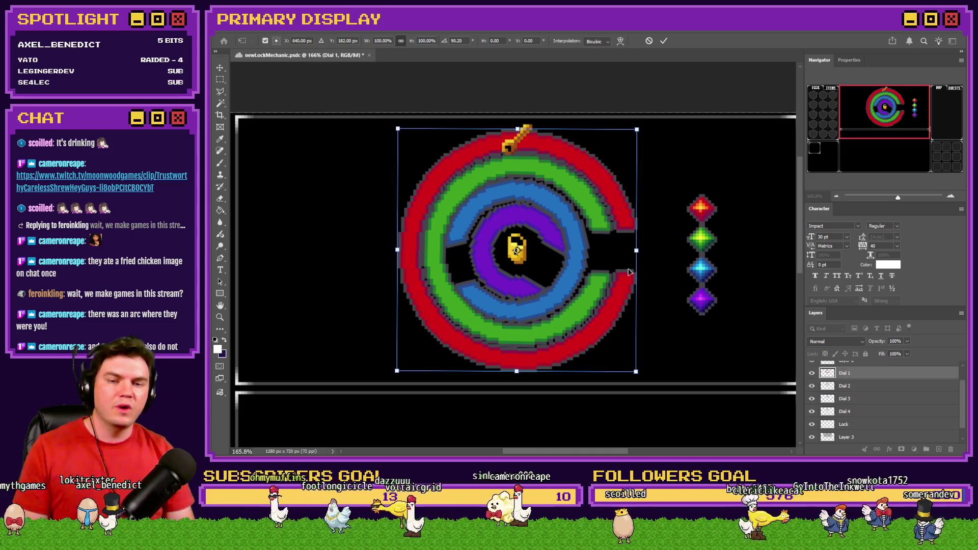
pyautogui.press('Return')
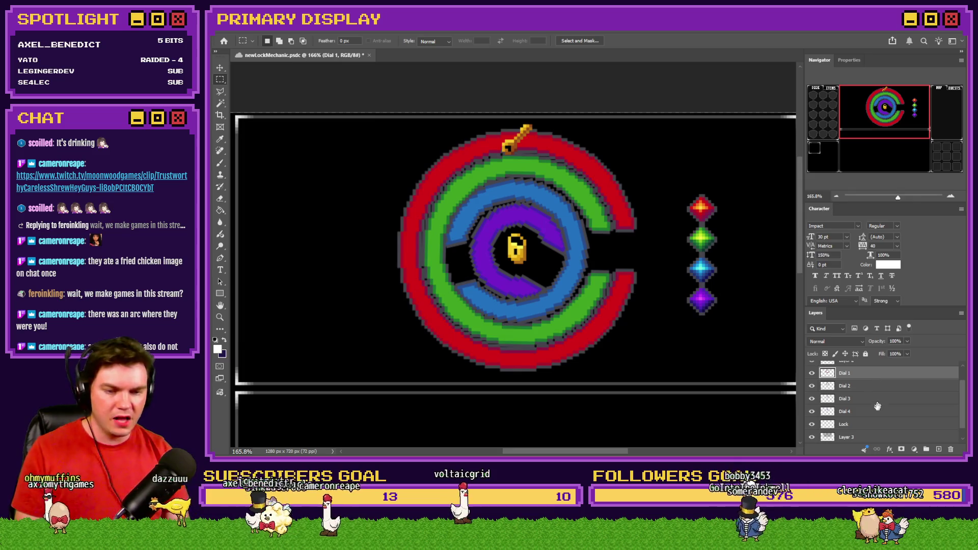
pyautogui.scroll(2, 877, 403)
# Step: Slide the key into the red ring's right opening, rotate Dial 2 about 16°, then move the key left
pyautogui.click(866, 368)
pyautogui.moveTo(610, 185)
pyautogui.mouseDown()
pyautogui.moveTo(706, 280)
pyautogui.moveTo(698, 277)
pyautogui.mouseUp()
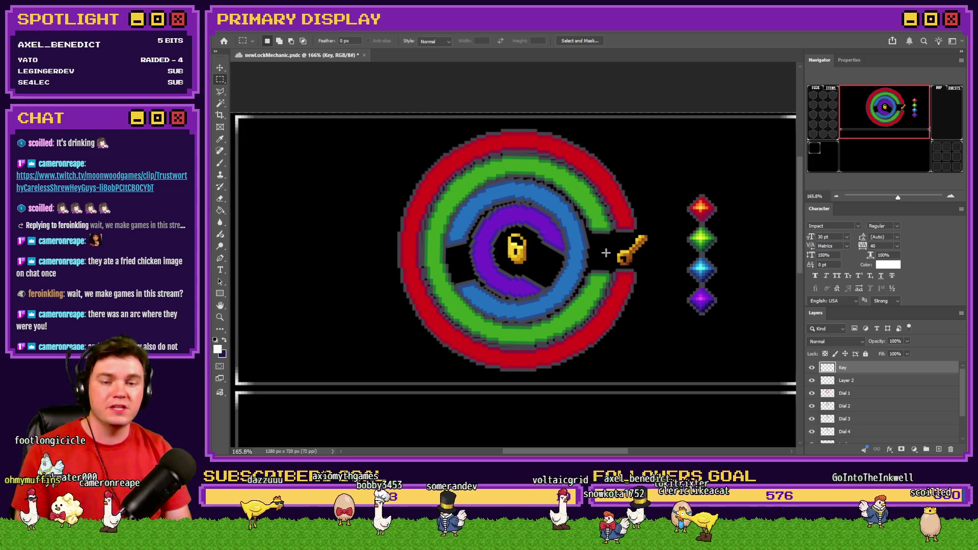
pyautogui.moveTo(641, 259); pyautogui.dragTo(610, 253)
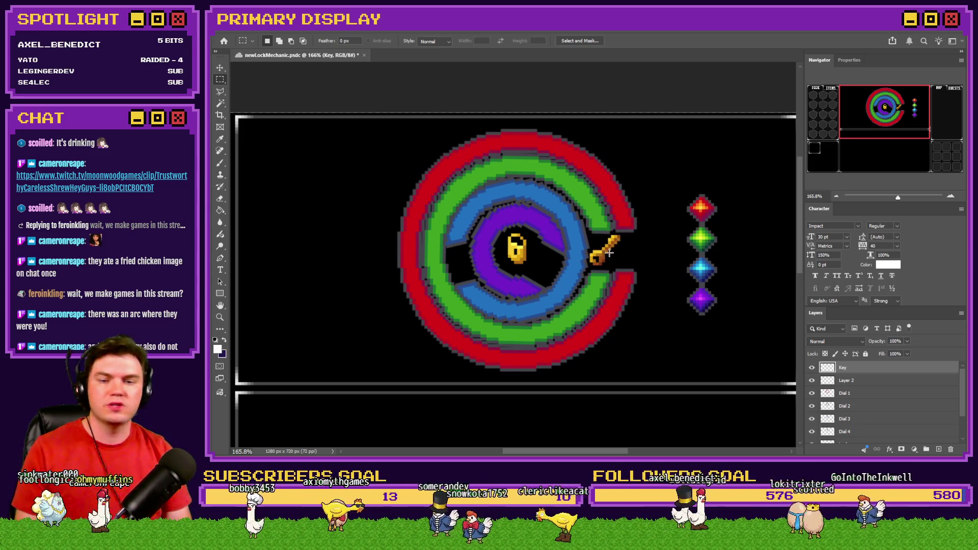
pyautogui.click(862, 419)
pyautogui.click(864, 408)
pyautogui.rightClick(650, 251)
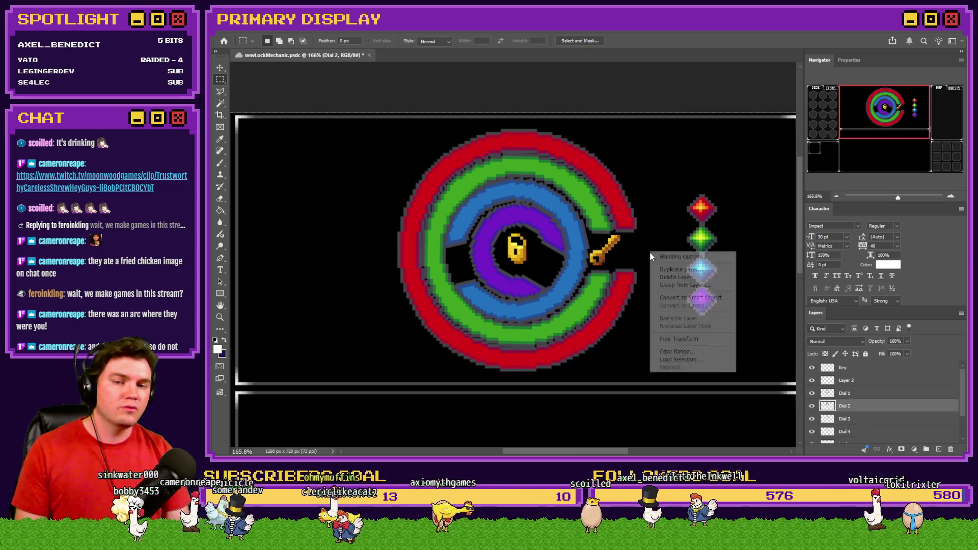
pyautogui.click(682, 327)
pyautogui.moveTo(642, 169)
pyautogui.mouseDown()
pyautogui.moveTo(667, 206)
pyautogui.moveTo(649, 299)
pyautogui.moveTo(410, 359)
pyautogui.mouseUp()
pyautogui.click(862, 381)
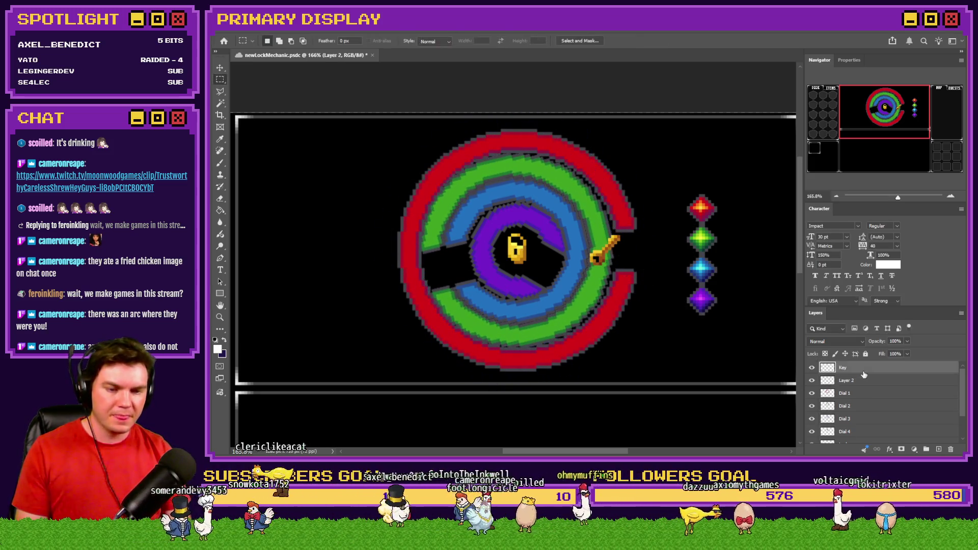
pyautogui.moveTo(658, 256)
pyautogui.mouseDown()
pyautogui.moveTo(500, 274)
pyautogui.moveTo(460, 266)
pyautogui.mouseUp()
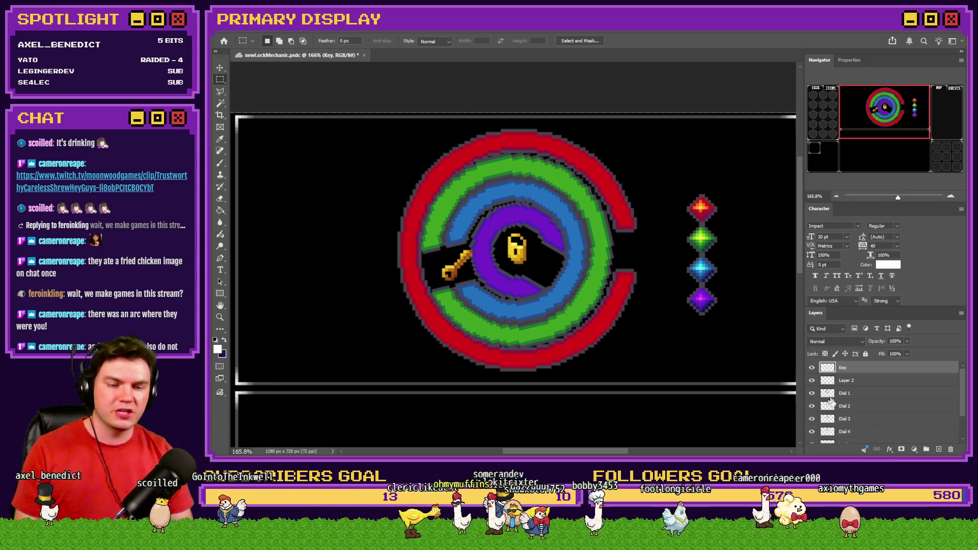
# Step: Rotate the blue Dial 4 ring about 105° to open the slot for the key
pyautogui.click(859, 434)
pyautogui.rightClick(600, 283)
pyautogui.click(632, 370)
pyautogui.moveTo(507, 148)
pyautogui.mouseDown()
pyautogui.moveTo(625, 266)
pyautogui.moveTo(630, 296)
pyautogui.mouseUp()
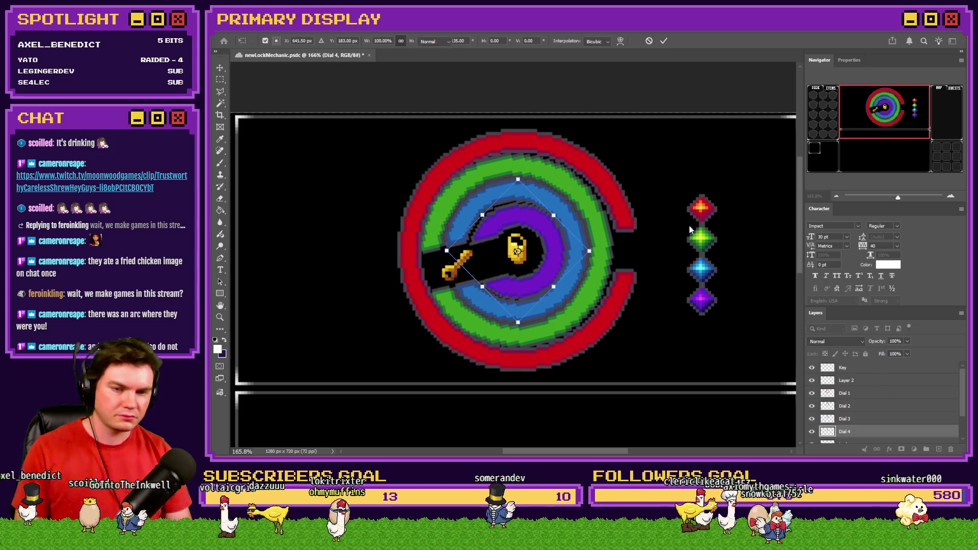
pyautogui.press('Return')
pyautogui.click(843, 367)
# Step: Undo back to the aligned-gap arrangement, fit the view, and hide the key, dial and padlock layers
pyautogui.moveTo(491, 271)
pyautogui.mouseDown()
pyautogui.moveTo(571, 260)
pyautogui.moveTo(549, 252)
pyautogui.mouseUp()
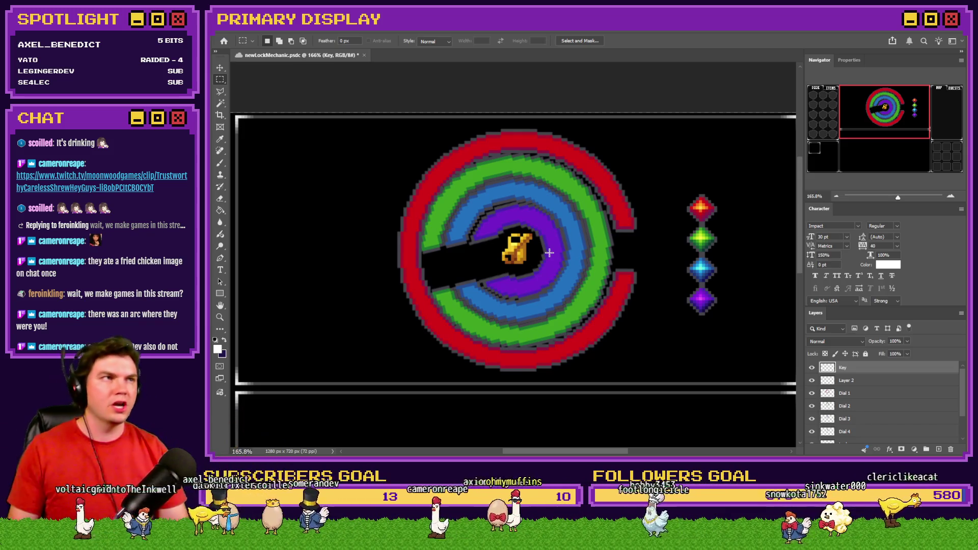
pyautogui.hotkey('ctrl', 'z')
pyautogui.hotkey('ctrl', 'z')
pyautogui.hotkey('ctrl', 'z')
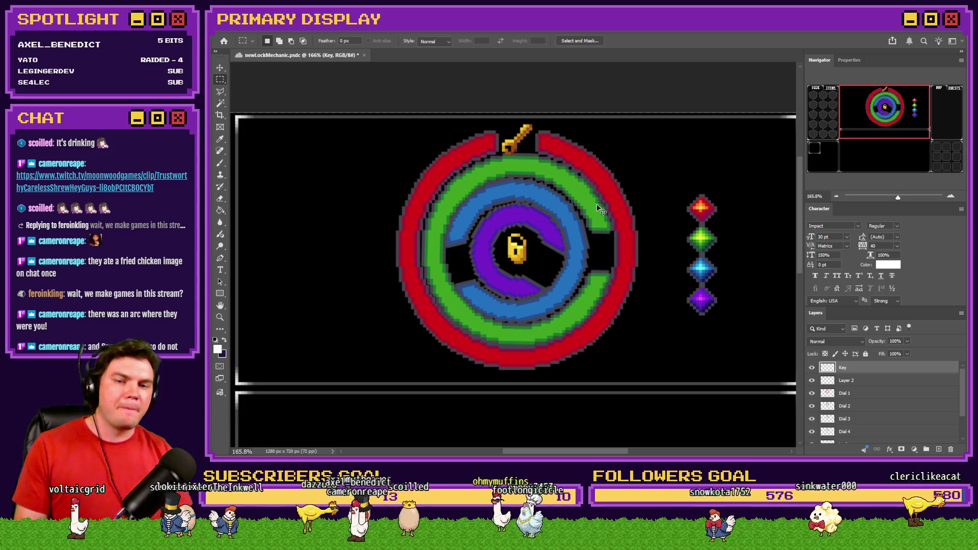
pyautogui.hotkey('ctrl', 'z')
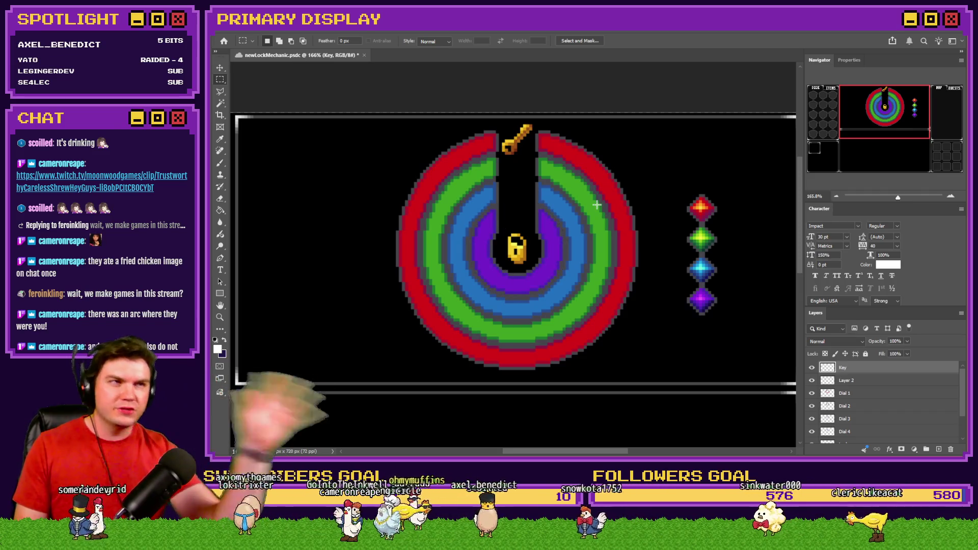
pyautogui.hotkey('ctrl', '0')
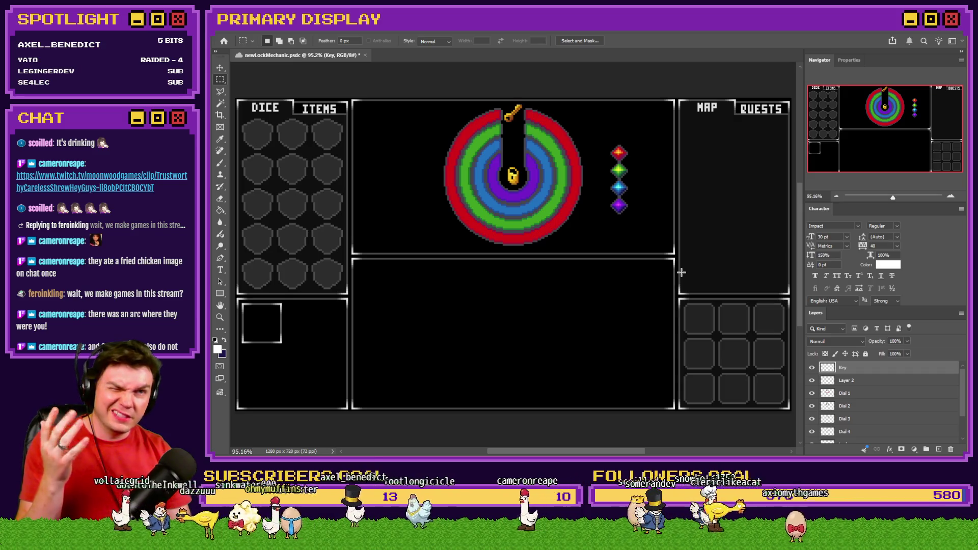
pyautogui.moveTo(812, 372)
pyautogui.mouseDown()
pyautogui.moveTo(812, 423)
pyautogui.moveTo(828, 421)
pyautogui.mouseUp()
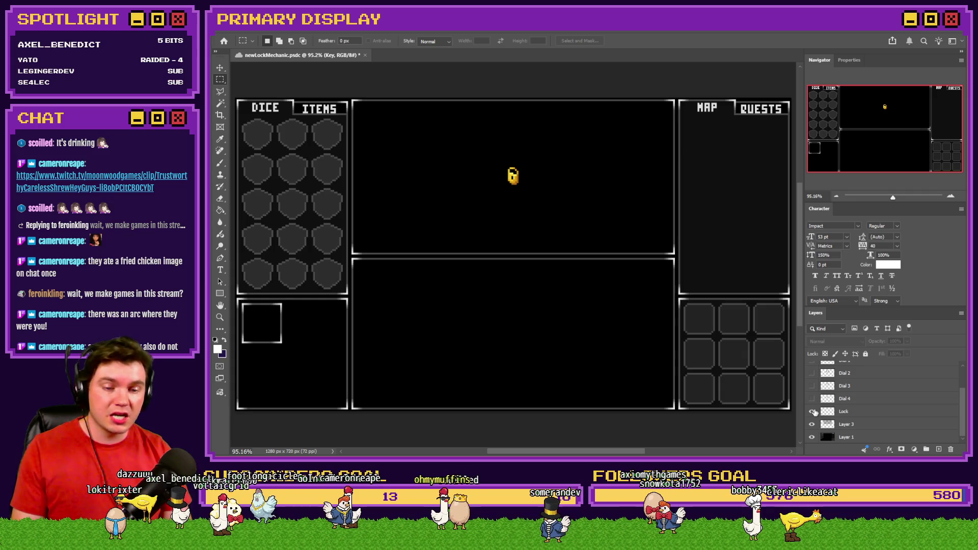
pyautogui.scroll(5, 887, 367)
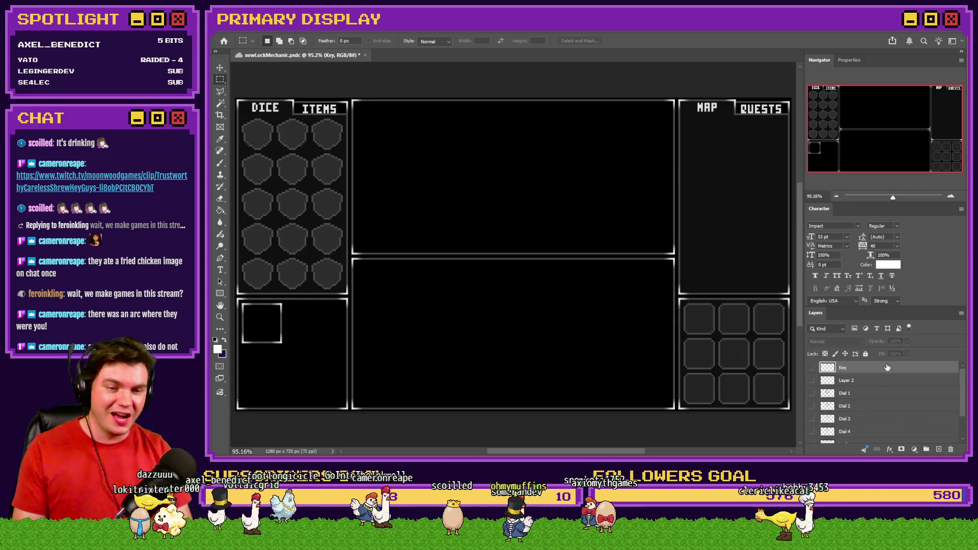
# Step: Add a new empty Layer 4 and set the Brush tool to 10 px
pyautogui.doubleClick(821, 208)
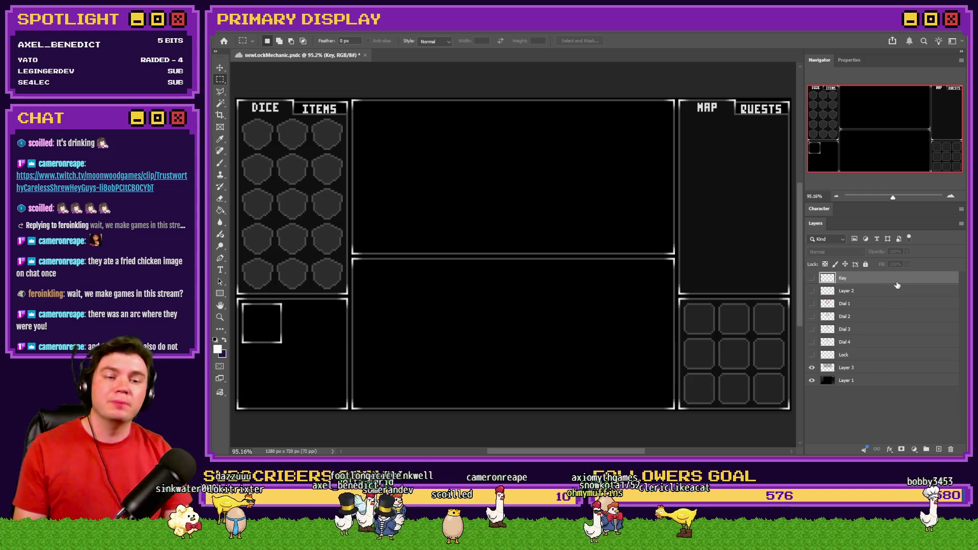
pyautogui.click(939, 450)
pyautogui.click(221, 162)
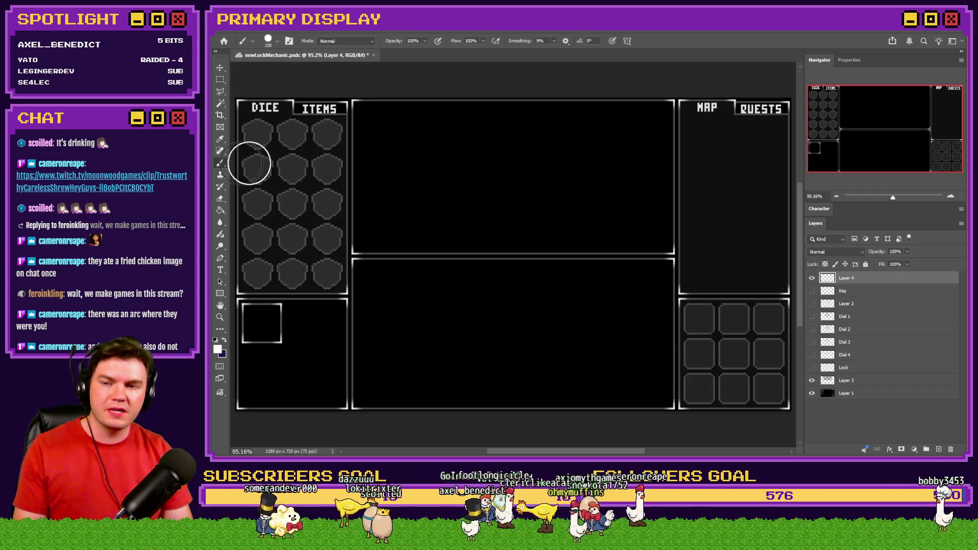
pyautogui.rightClick(489, 160)
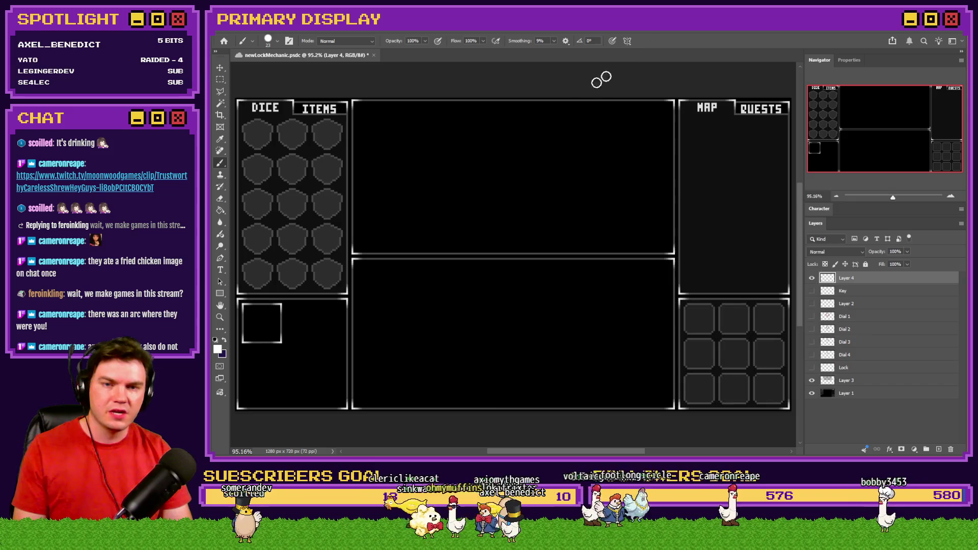
pyautogui.scroll(1, 506, 149)
pyautogui.scroll(4, 506, 150)
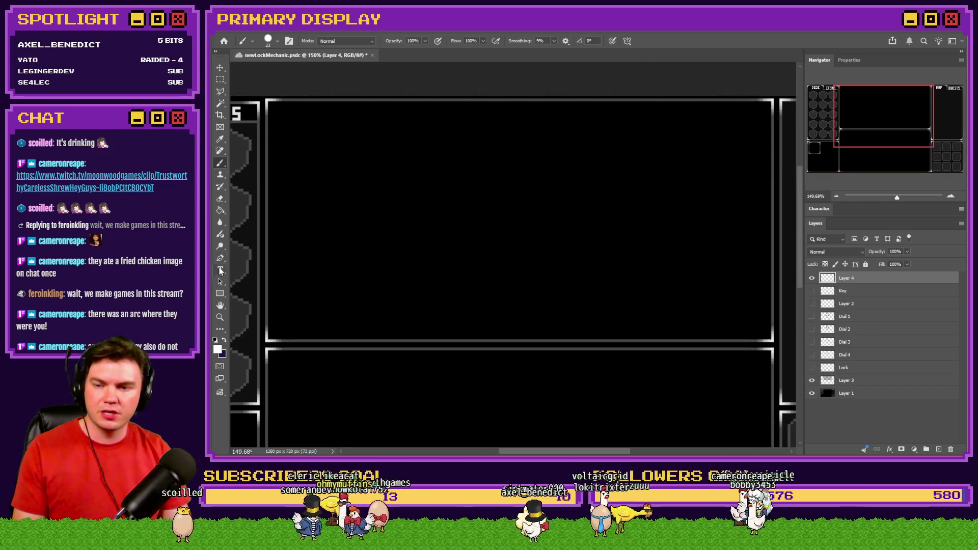
pyautogui.rightClick(473, 286)
pyautogui.doubleClick(473, 262)
pyautogui.write('10')
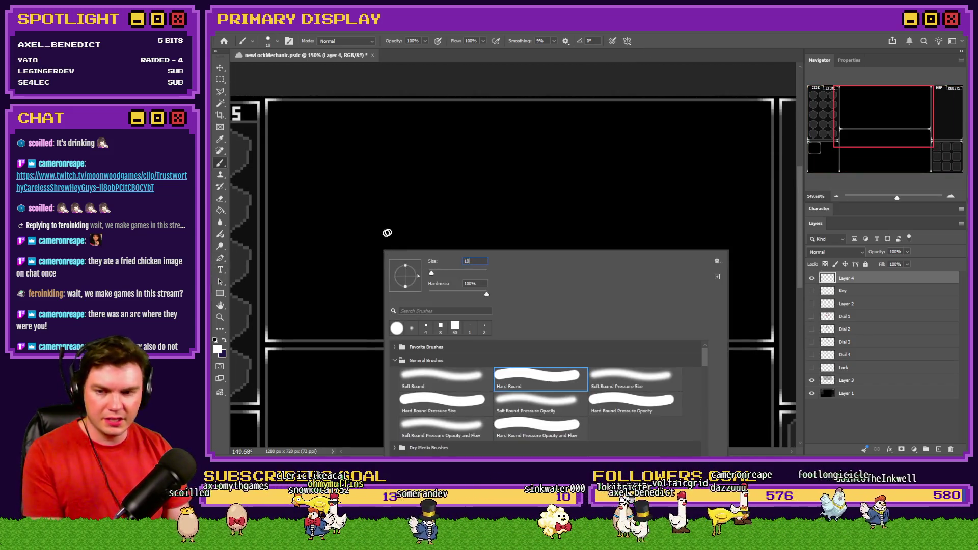
pyautogui.press('Return')
# Step: Set the foreground painting colour to orange #ff9e40
pyautogui.click(218, 350)
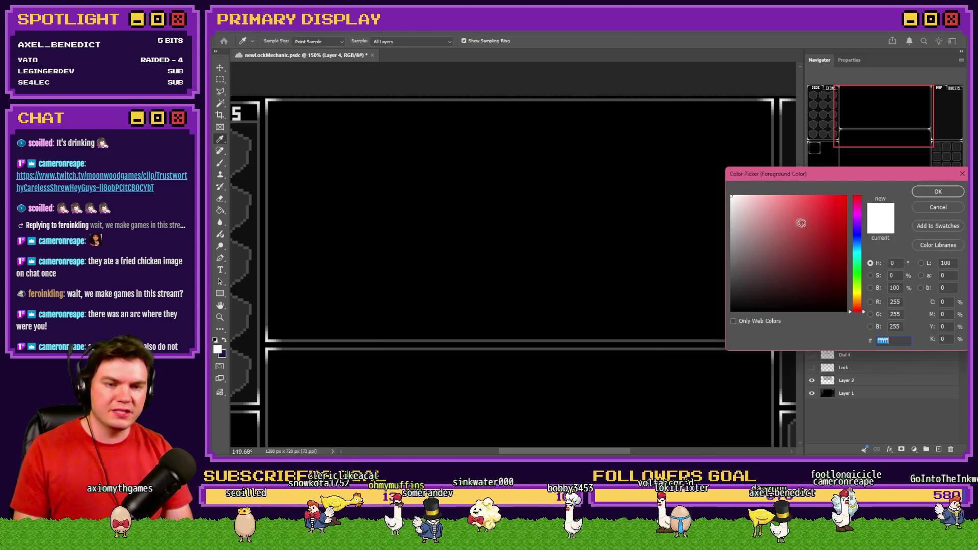
pyautogui.click(821, 204)
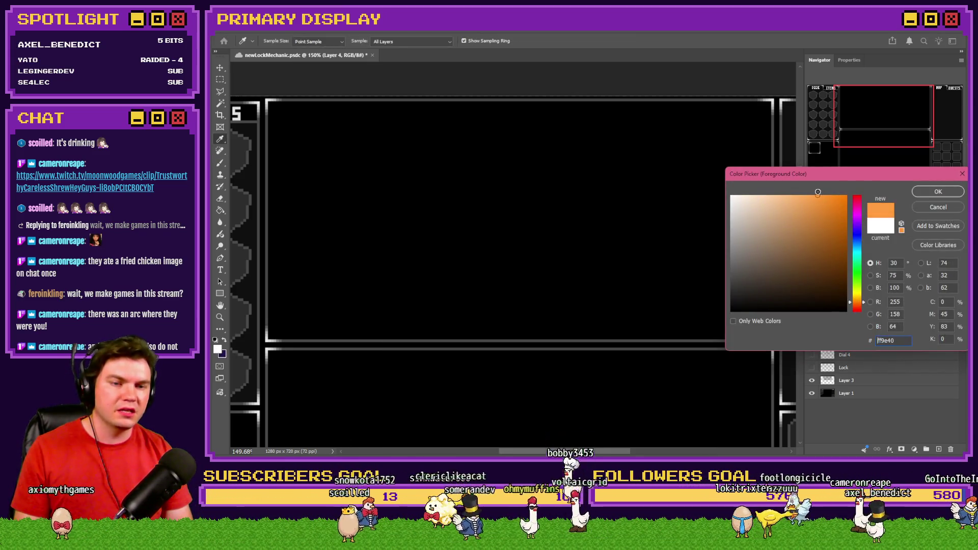
pyautogui.click(938, 192)
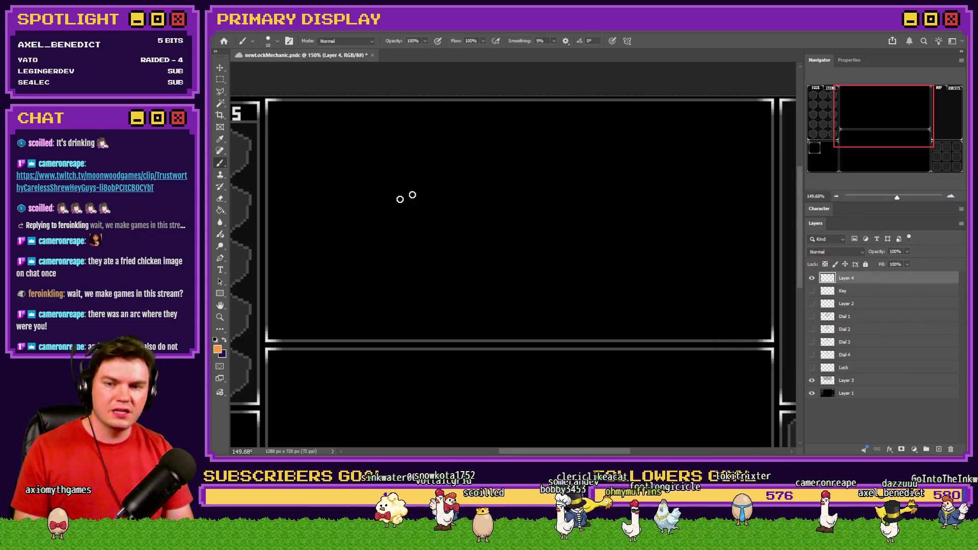
# Step: Paint an orange hooked horizontal line and a box outline open on the left
pyautogui.moveTo(300, 221); pyautogui.dragTo(521, 213)
pyautogui.moveTo(497, 139)
pyautogui.mouseDown()
pyautogui.moveTo(635, 140)
pyautogui.moveTo(662, 243)
pyautogui.moveTo(518, 255)
pyautogui.mouseUp()
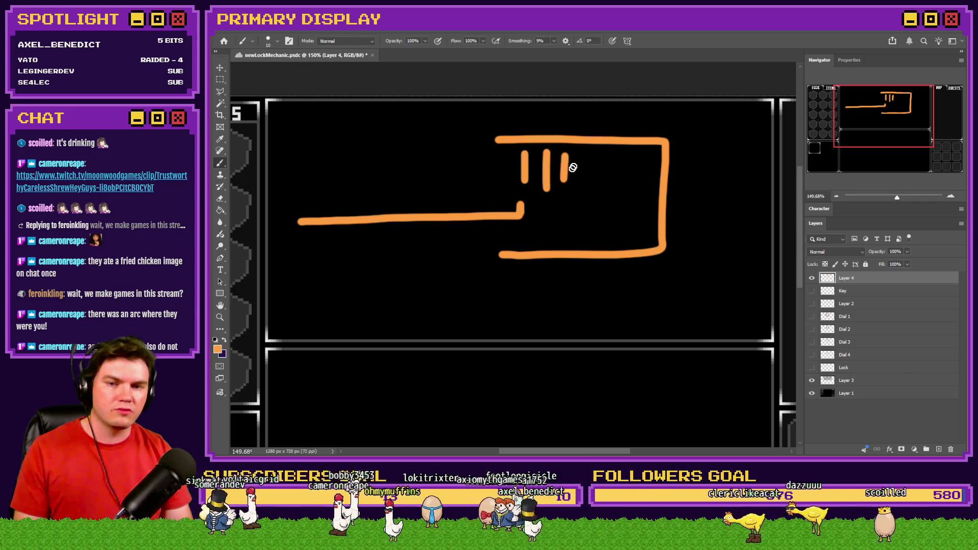
pyautogui.moveTo(606, 153); pyautogui.dragTo(609, 201)
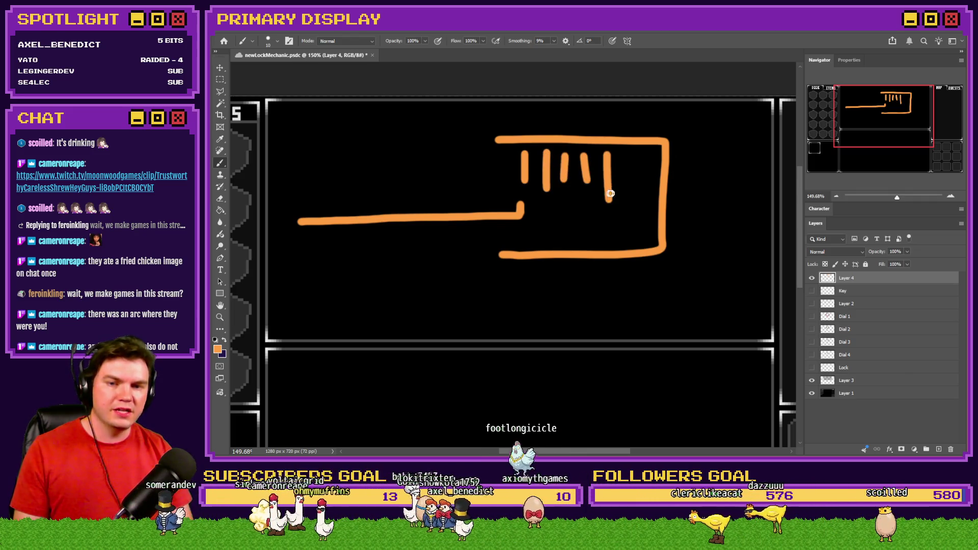
# Step: Marquee-select the horizontal line and reposition it up toward the box
pyautogui.click(221, 81)
pyautogui.moveTo(526, 201)
pyautogui.mouseDown()
pyautogui.moveTo(350, 236)
pyautogui.moveTo(295, 234)
pyautogui.mouseUp()
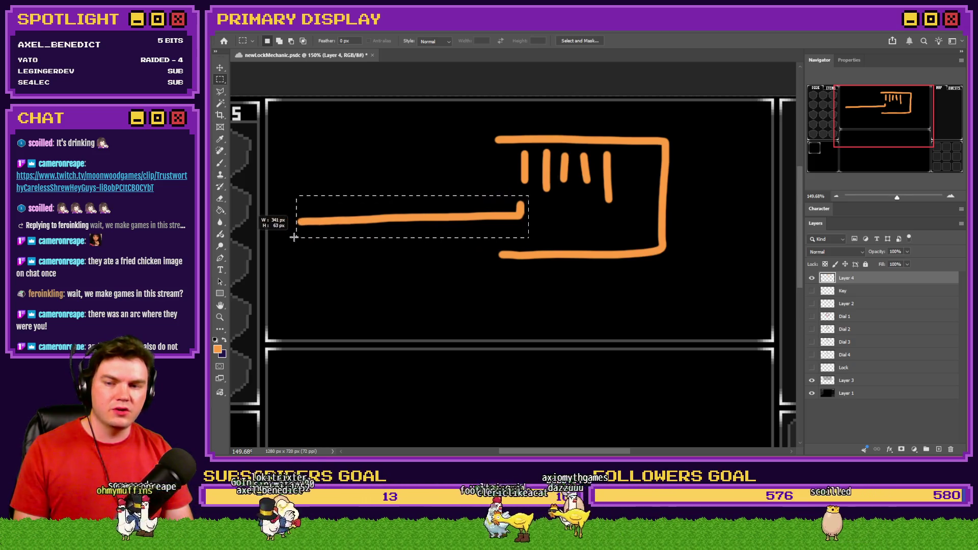
pyautogui.moveTo(418, 231)
pyautogui.mouseDown()
pyautogui.moveTo(437, 200)
pyautogui.moveTo(445, 216)
pyautogui.mouseUp()
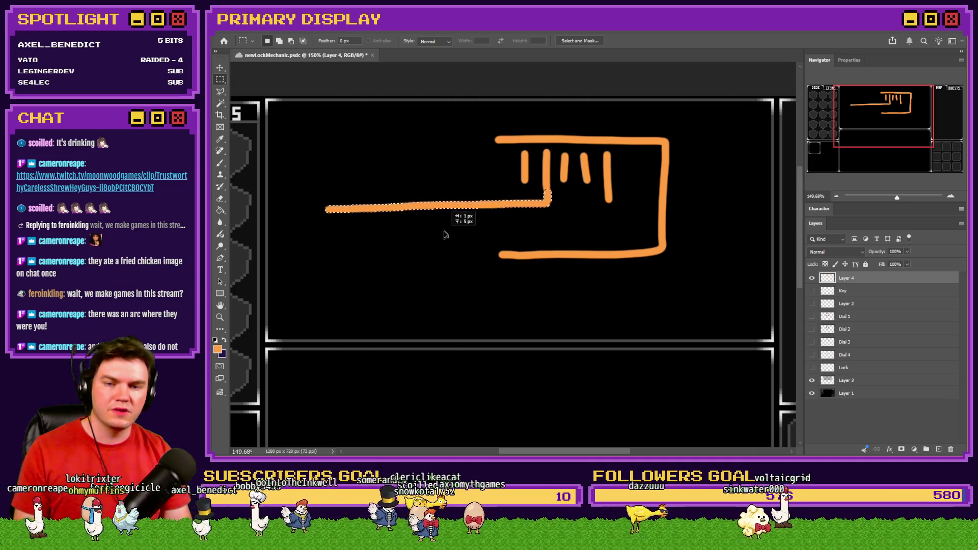
pyautogui.moveTo(440, 247)
pyautogui.mouseDown()
pyautogui.moveTo(467, 242)
pyautogui.moveTo(463, 221)
pyautogui.mouseUp()
pyautogui.moveTo(485, 245)
pyautogui.mouseDown()
pyautogui.moveTo(482, 214)
pyautogui.moveTo(482, 239)
pyautogui.moveTo(370, 361)
pyautogui.mouseUp()
pyautogui.moveTo(450, 281)
pyautogui.mouseDown()
pyautogui.moveTo(407, 153)
pyautogui.moveTo(484, 159)
pyautogui.moveTo(479, 152)
pyautogui.moveTo(484, 185)
pyautogui.mouseUp()
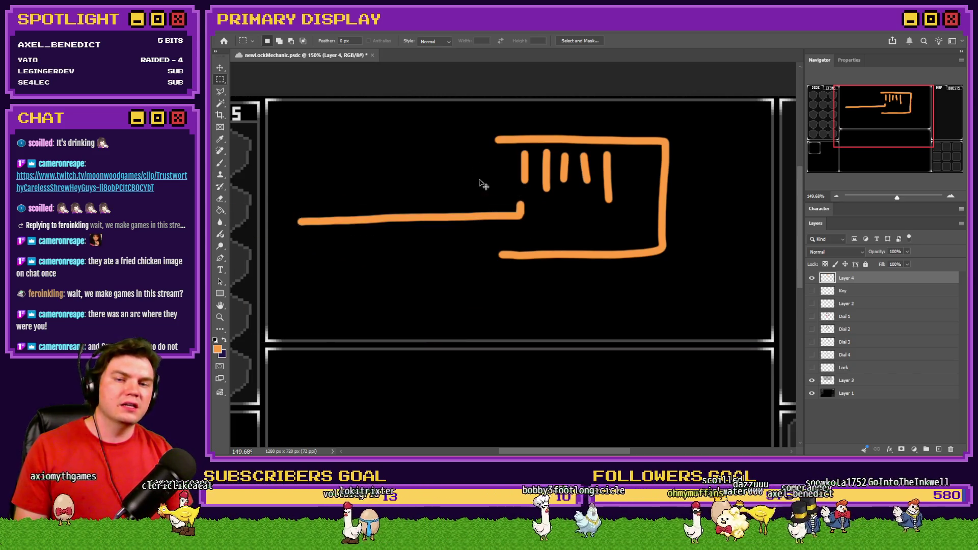
# Step: Undo the vertical tick marks inside the box
pyautogui.press('b')
pyautogui.moveTo(607, 153); pyautogui.dragTo(608, 201)
pyautogui.hotkey('ctrl', 'z')
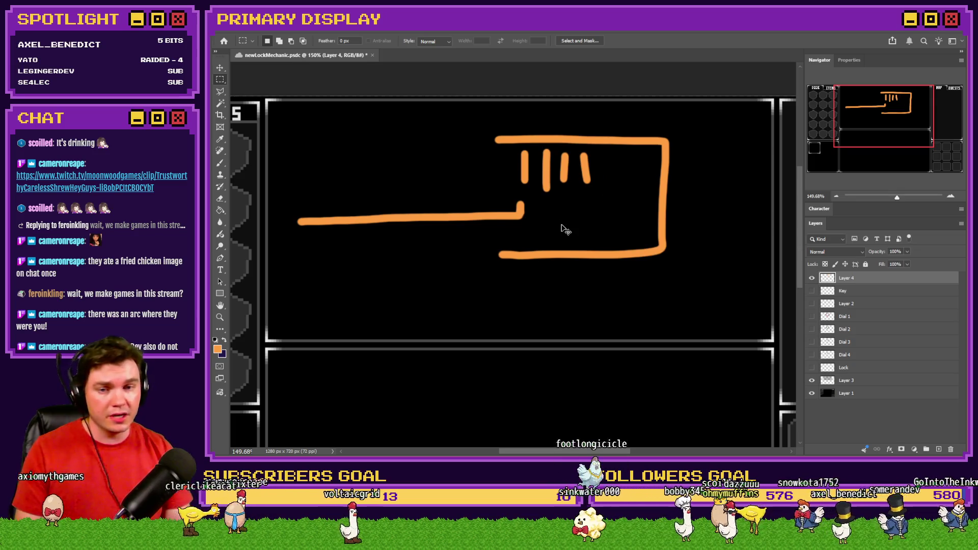
pyautogui.hotkey('ctrl', 'z')
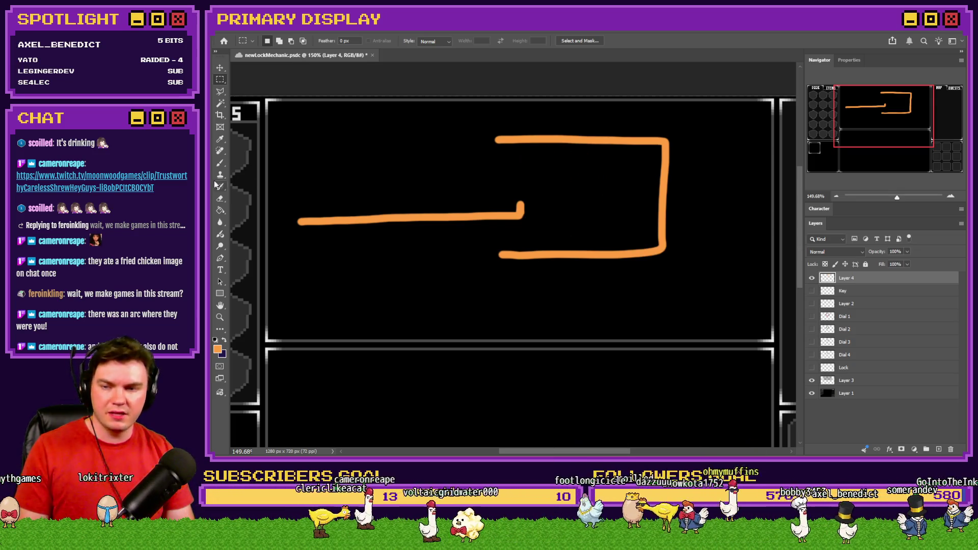
# Step: Paint a red vertical bar inside the orange box
pyautogui.press('i')
pyautogui.click(218, 349)
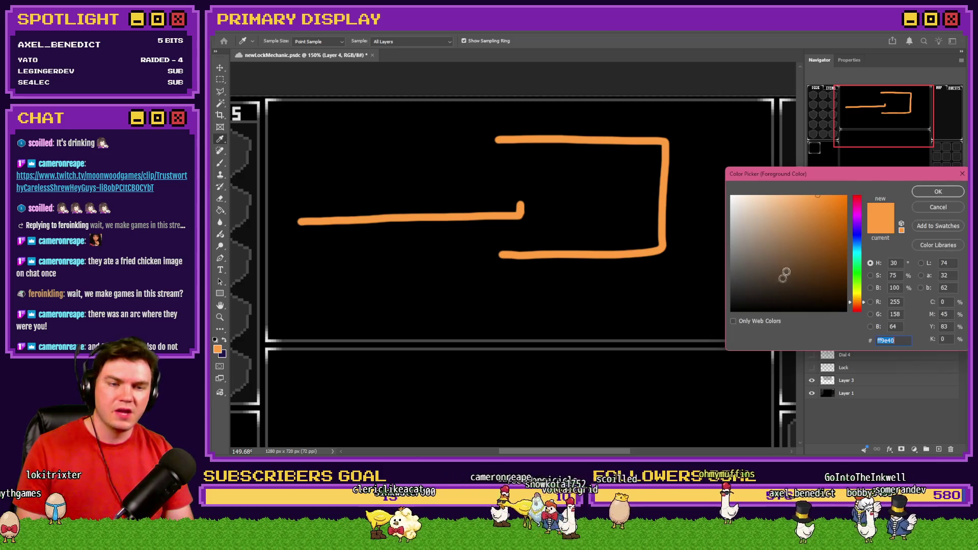
pyautogui.click(859, 209)
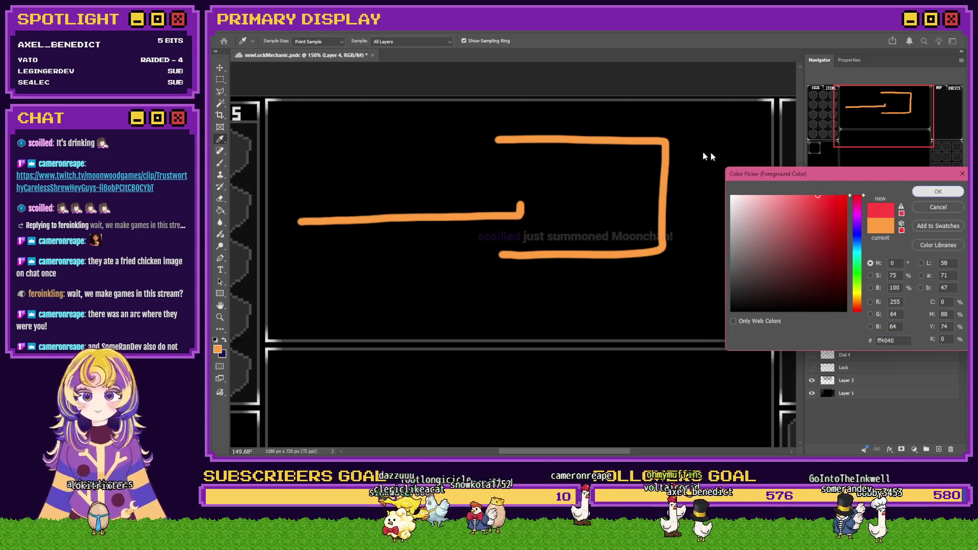
pyautogui.click(938, 192)
pyautogui.press('b')
pyautogui.moveTo(513, 149); pyautogui.dragTo(514, 184)
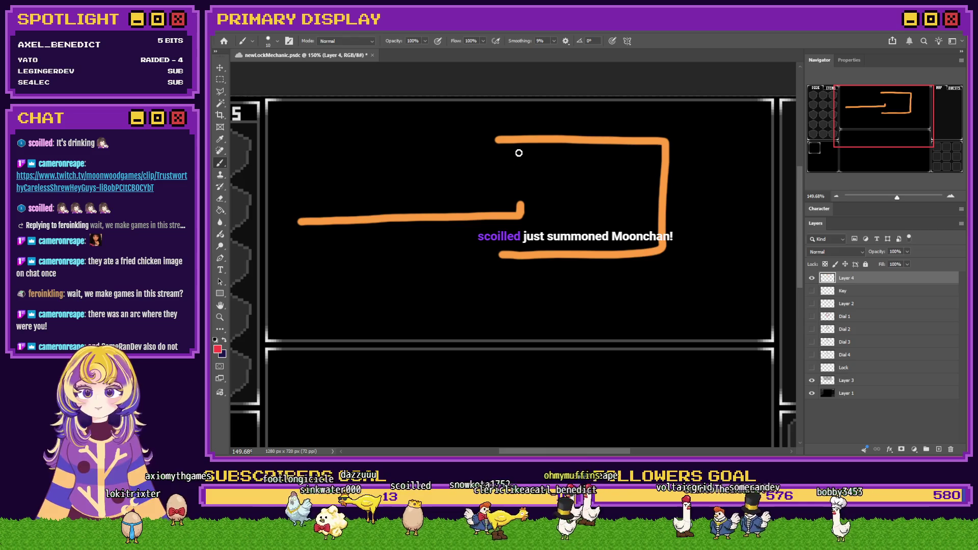
# Step: Switch to green, then paint a blue vertical bar beside the green one
pyautogui.press('i')
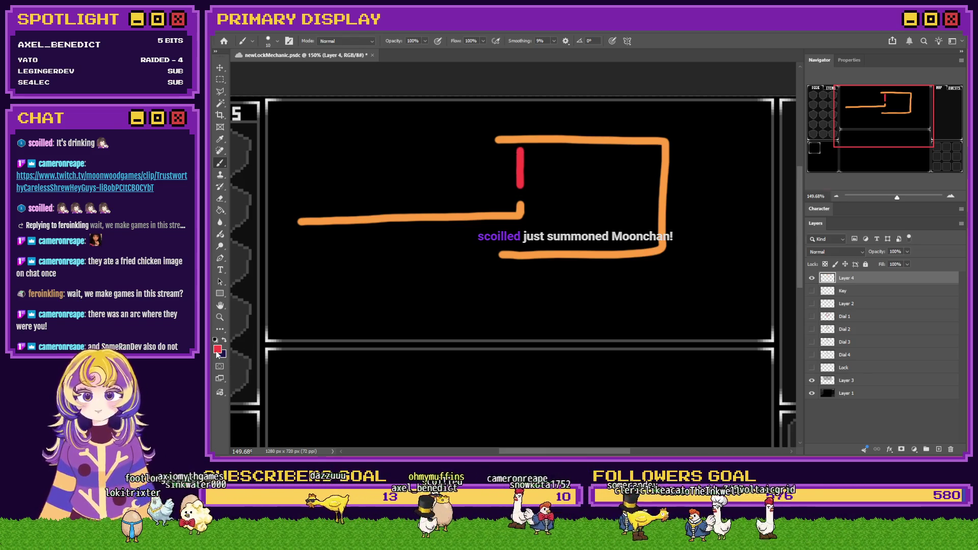
pyautogui.click(217, 349)
pyautogui.click(860, 271)
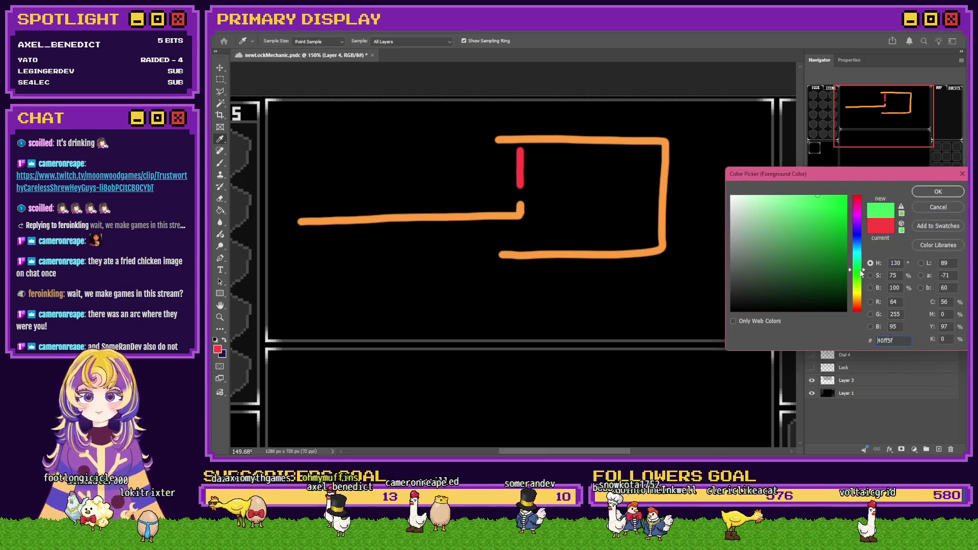
pyautogui.click(930, 193)
pyautogui.press('b')
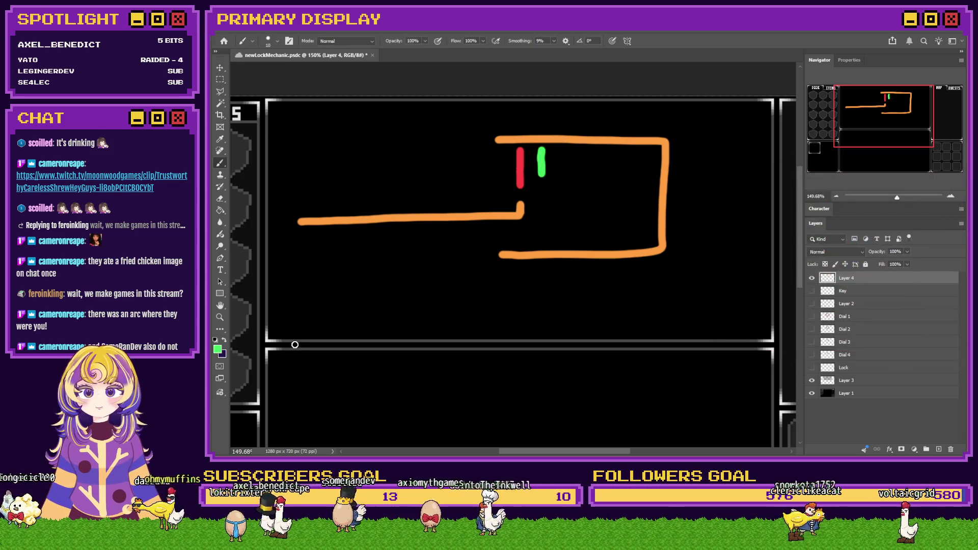
pyautogui.click(217, 351)
pyautogui.moveTo(855, 263); pyautogui.dragTo(856, 239)
pyautogui.click(938, 192)
pyautogui.press('b')
pyautogui.moveTo(573, 153); pyautogui.dragTo(572, 194)
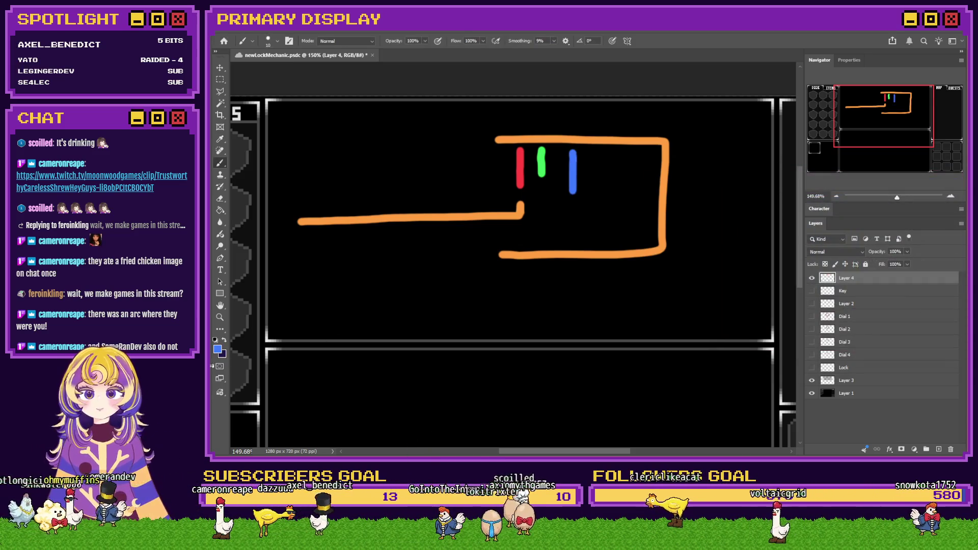
# Step: Paint a magenta bar right of the blue one, then marquee-select the orange line
pyautogui.click(218, 350)
pyautogui.moveTo(855, 238); pyautogui.dragTo(856, 218)
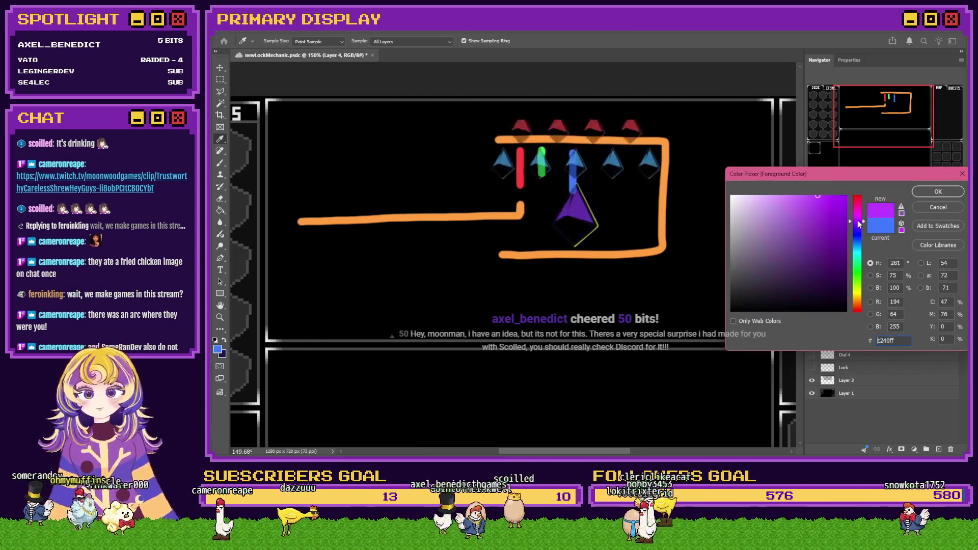
pyautogui.click(939, 192)
pyautogui.press('b')
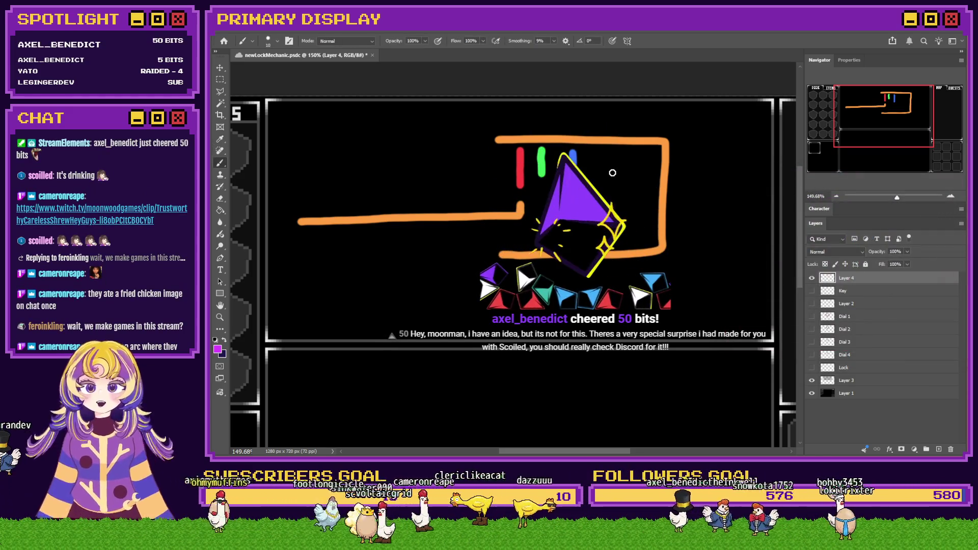
pyautogui.moveTo(599, 151); pyautogui.dragTo(599, 177)
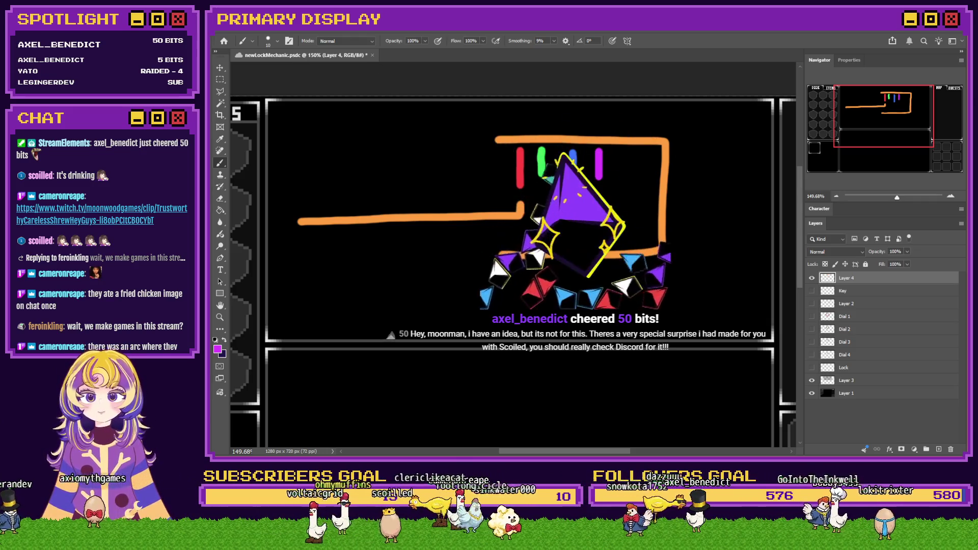
pyautogui.click(220, 79)
pyautogui.moveTo(536, 197); pyautogui.dragTo(290, 237)
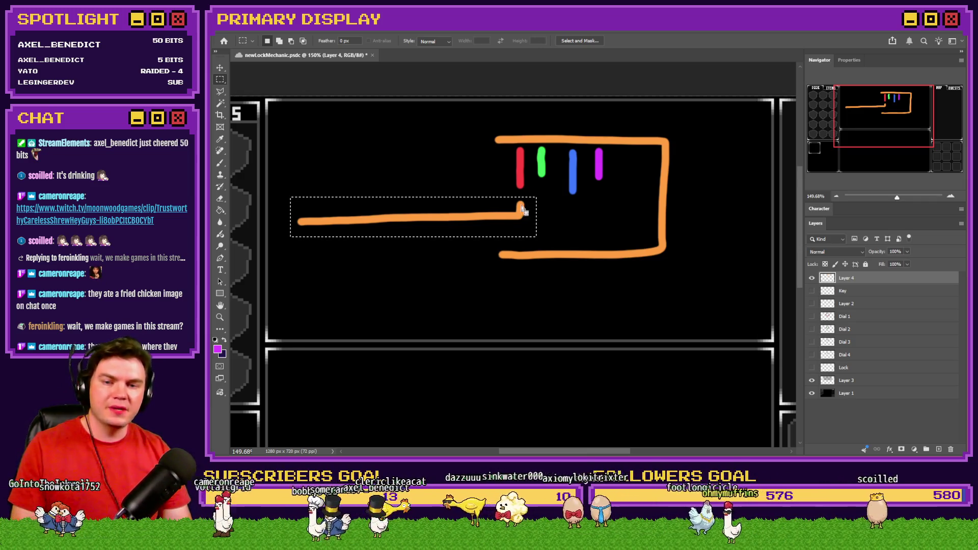
# Step: Nudge the lock drawing up and left, deselect, and brush an orange keyhole inside the box
pyautogui.moveTo(529, 210)
pyautogui.mouseDown()
pyautogui.moveTo(502, 194)
pyautogui.moveTo(502, 208)
pyautogui.moveTo(490, 190)
pyautogui.mouseUp()
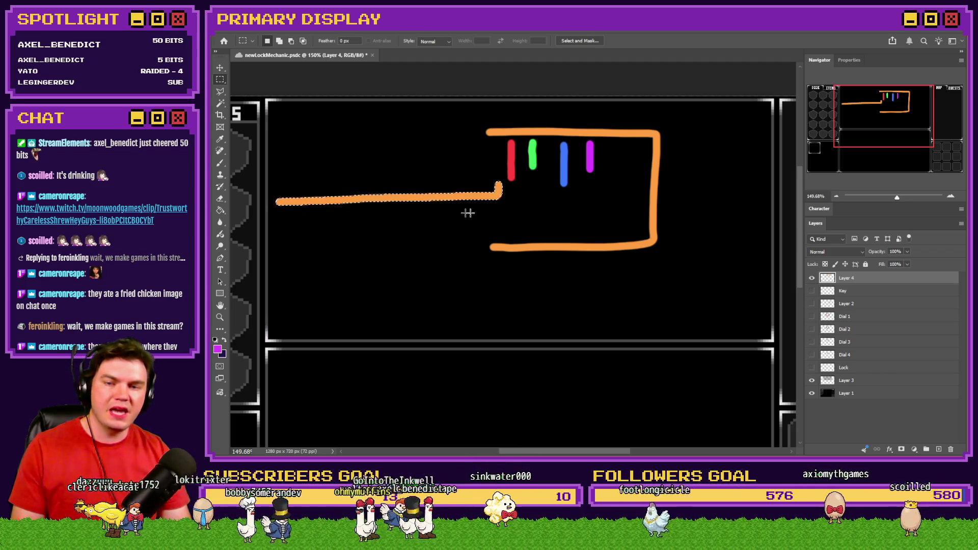
pyautogui.hotkey('ctrl', 'd')
pyautogui.press('b')
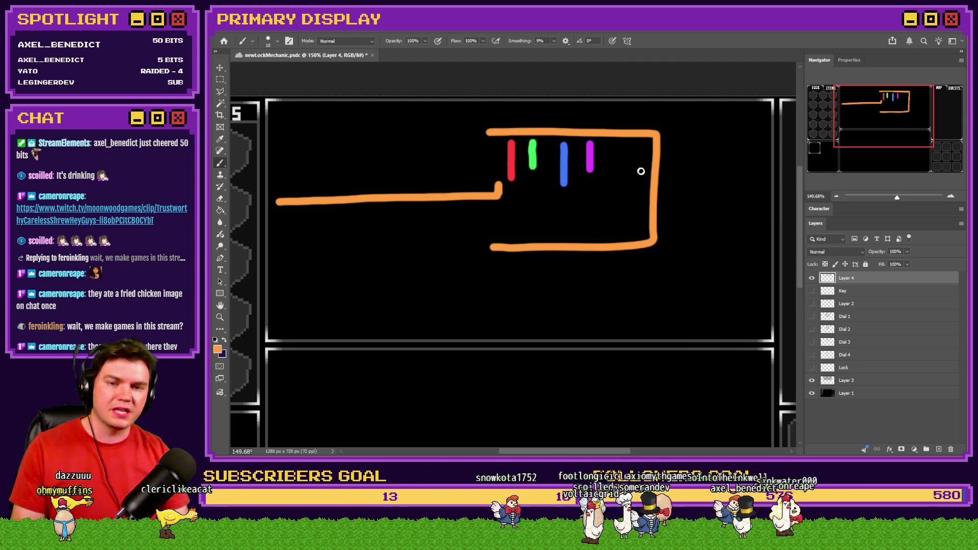
pyautogui.moveTo(615, 172)
pyautogui.mouseDown()
pyautogui.moveTo(629, 199)
pyautogui.moveTo(635, 165)
pyautogui.mouseUp()
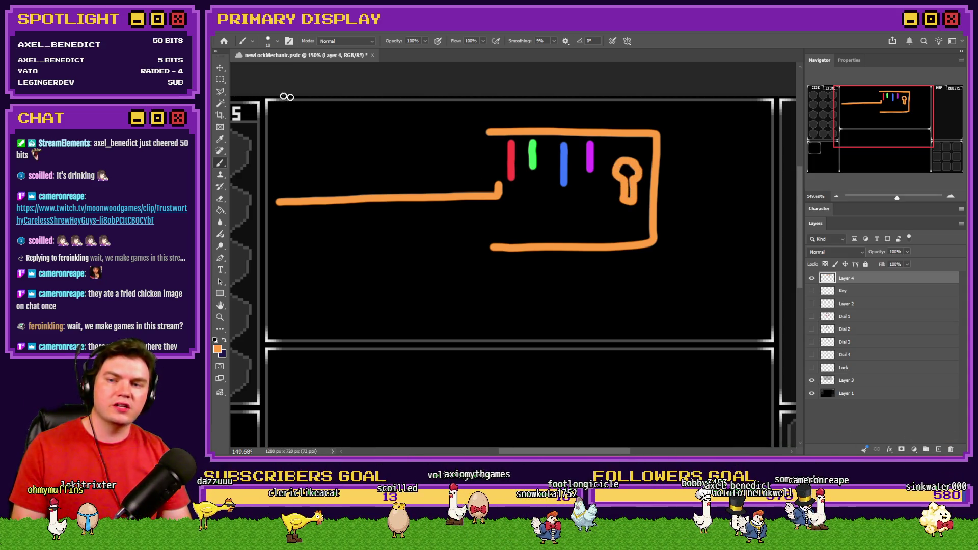
pyautogui.click(220, 80)
# Step: Drop the red bar below the orange line and nudge the line to the right
pyautogui.moveTo(506, 177)
pyautogui.mouseDown()
pyautogui.moveTo(344, 205)
pyautogui.moveTo(268, 202)
pyautogui.moveTo(274, 214)
pyautogui.mouseUp()
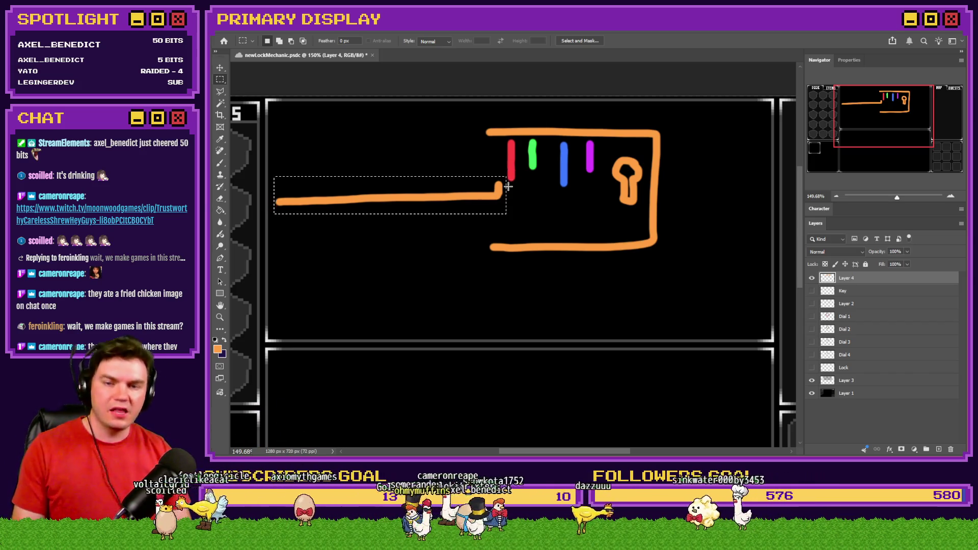
pyautogui.moveTo(510, 169); pyautogui.dragTo(512, 232)
pyautogui.moveTo(512, 174)
pyautogui.mouseDown()
pyautogui.moveTo(407, 204)
pyautogui.moveTo(273, 211)
pyautogui.mouseUp()
pyautogui.moveTo(275, 165)
pyautogui.mouseDown()
pyautogui.moveTo(422, 218)
pyautogui.moveTo(509, 218)
pyautogui.mouseUp()
pyautogui.moveTo(428, 202); pyautogui.dragTo(482, 205)
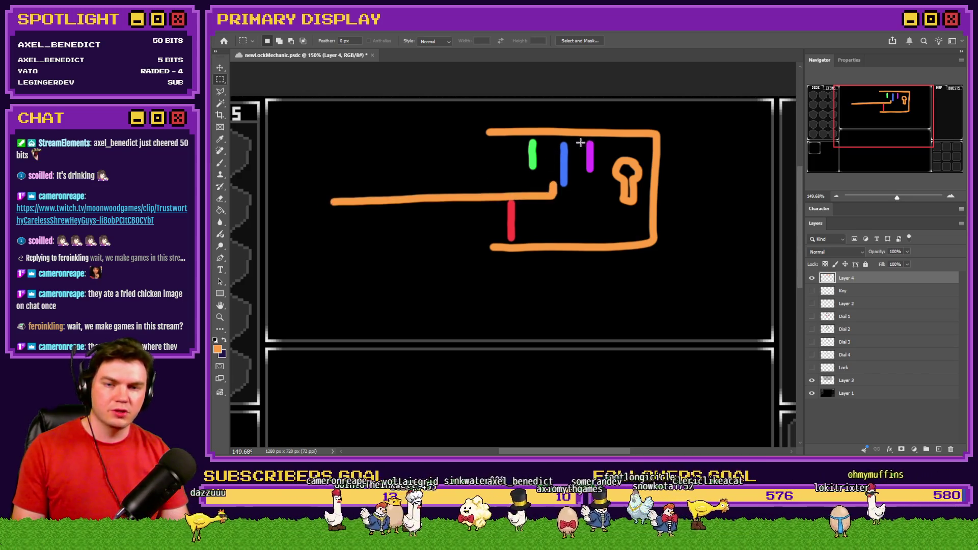
# Step: Lower the blue bar about 72 px, raise the red bar to touch the line, then return to RPG Maker MZ
pyautogui.moveTo(549, 192)
pyautogui.mouseDown()
pyautogui.moveTo(567, 172)
pyautogui.moveTo(568, 227)
pyautogui.mouseUp()
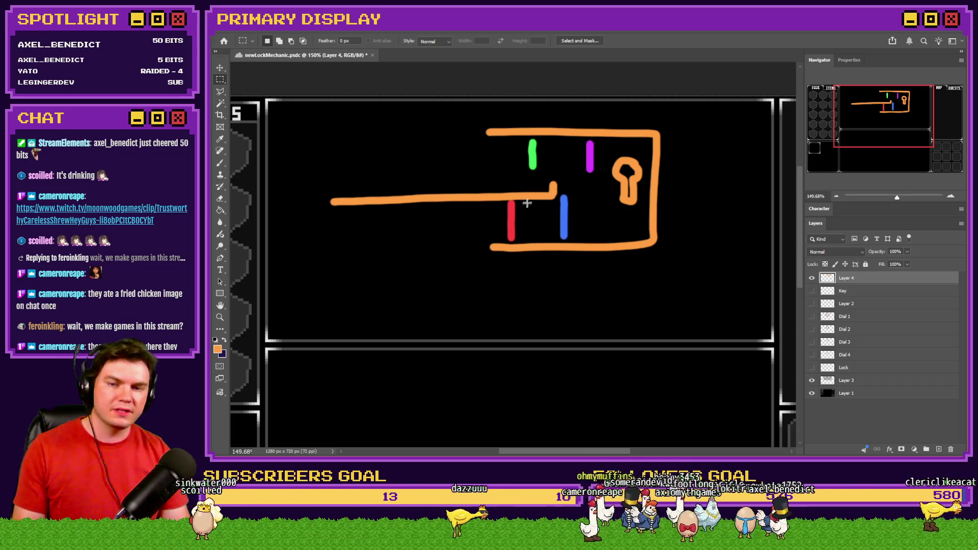
pyautogui.moveTo(520, 242); pyautogui.dragTo(494, 182)
pyautogui.keyDown('ctrl'); pyautogui.moveTo(509, 219); pyautogui.dragTo(509, 213); pyautogui.keyUp('ctrl')
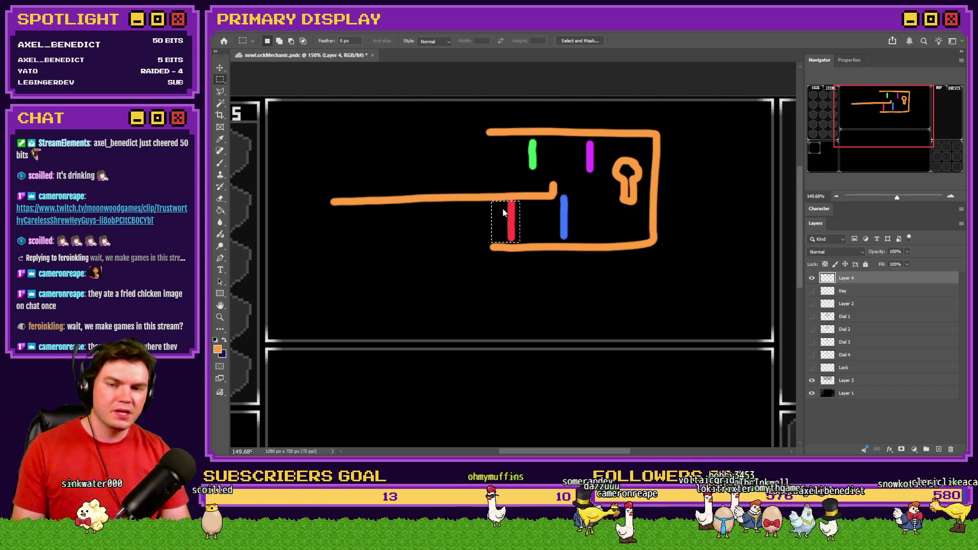
pyautogui.hotkey('ctrl', 'd')
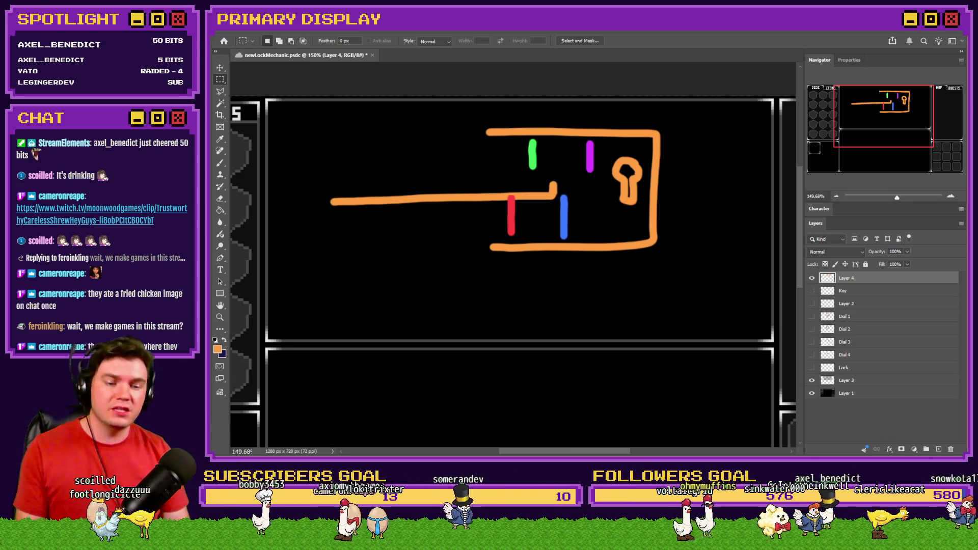
pyautogui.hotkey('alt', 'Tab')
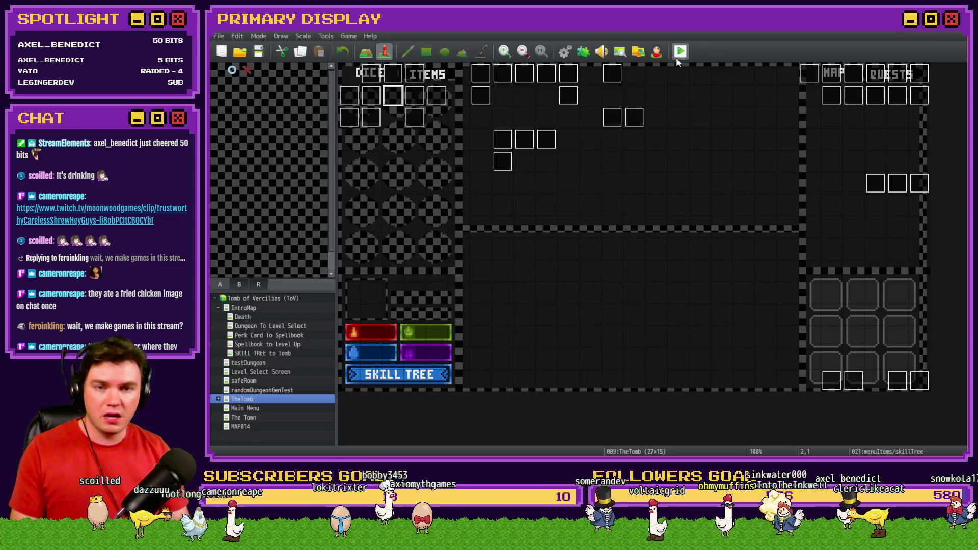
pyautogui.hotkey('ctrl', 'r')
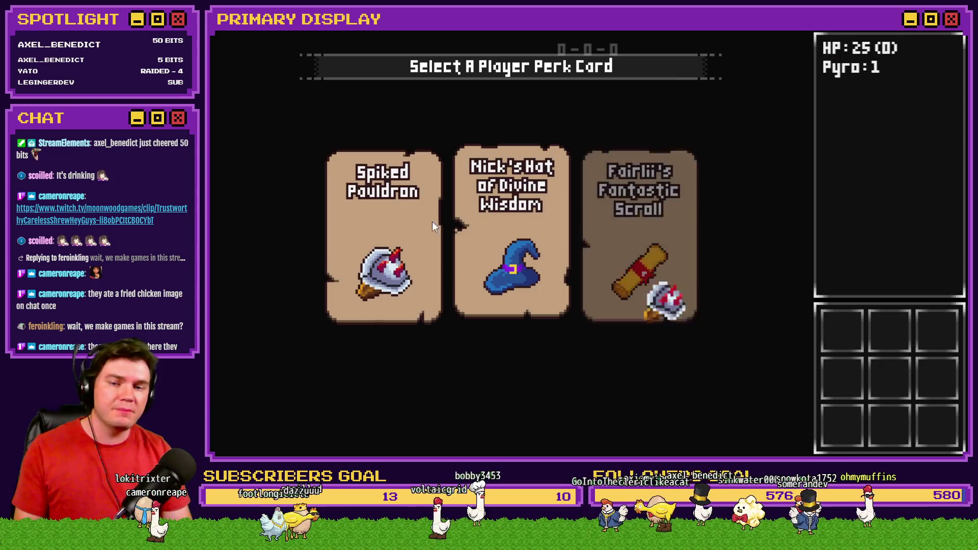
pyautogui.click(432, 221)
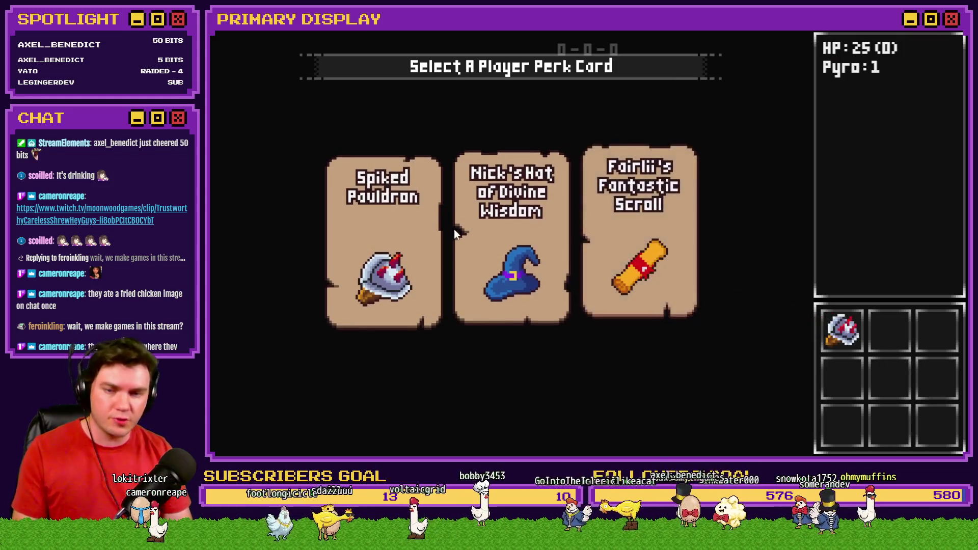
pyautogui.press('Up')
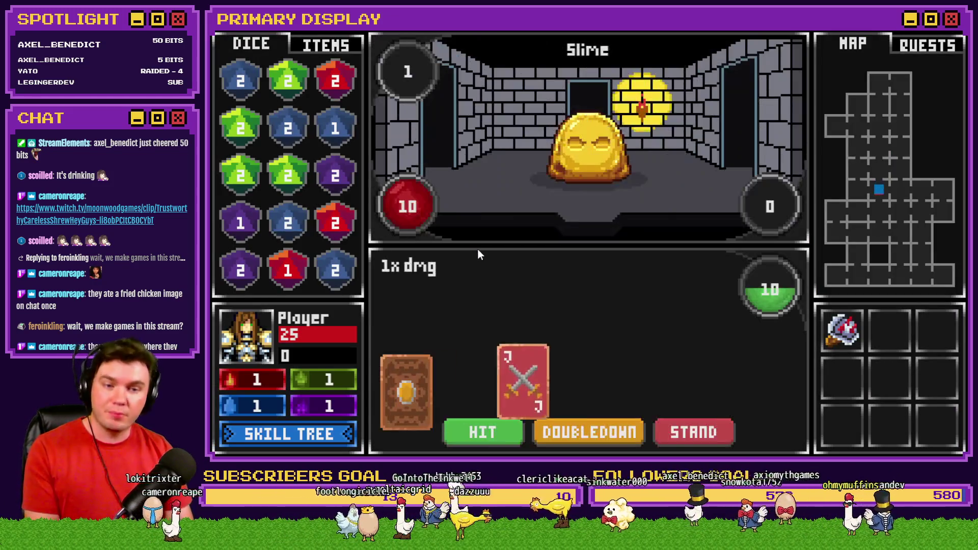
pyautogui.hotkey('alt', 'F4')
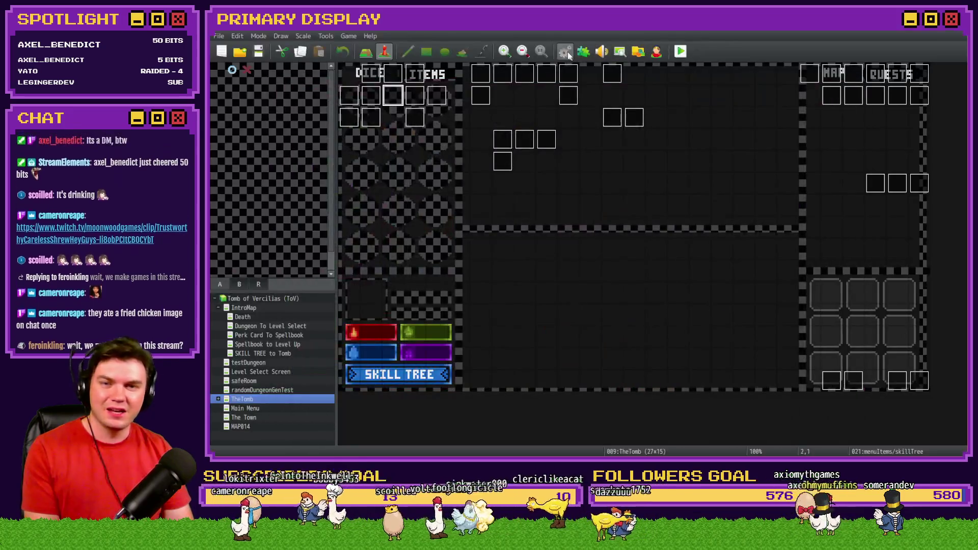
pyautogui.press('F9')
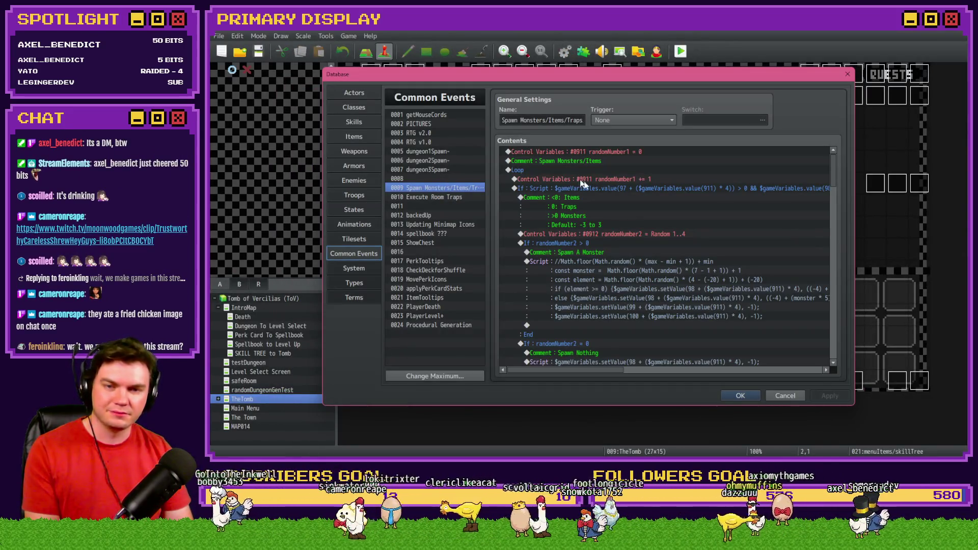
# Step: Set randomNumber2's random range minimum to -5 in the Spawn Monsters/Items/Traps common event
pyautogui.click(636, 237)
pyautogui.press('Return')
pyautogui.press('Escape')
pyautogui.press('space')
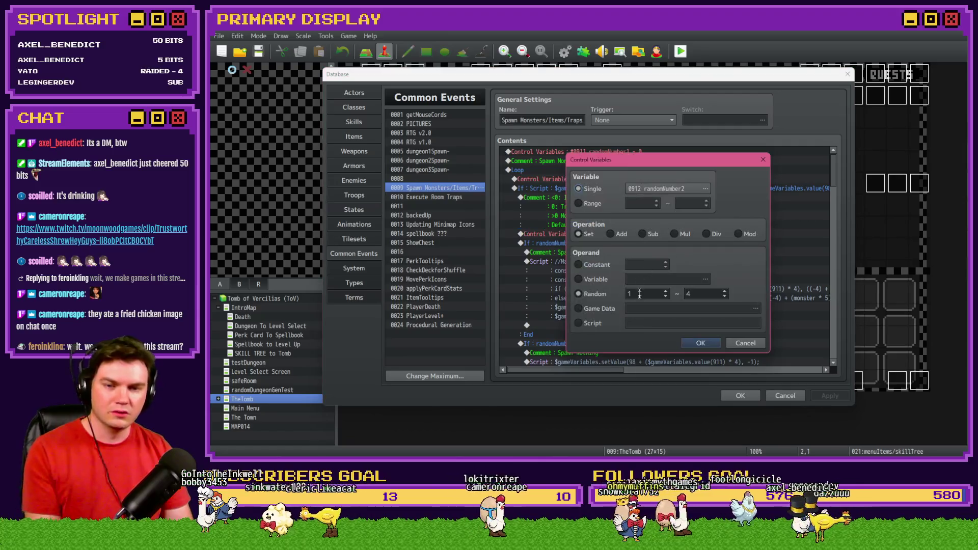
pyautogui.write('-5')
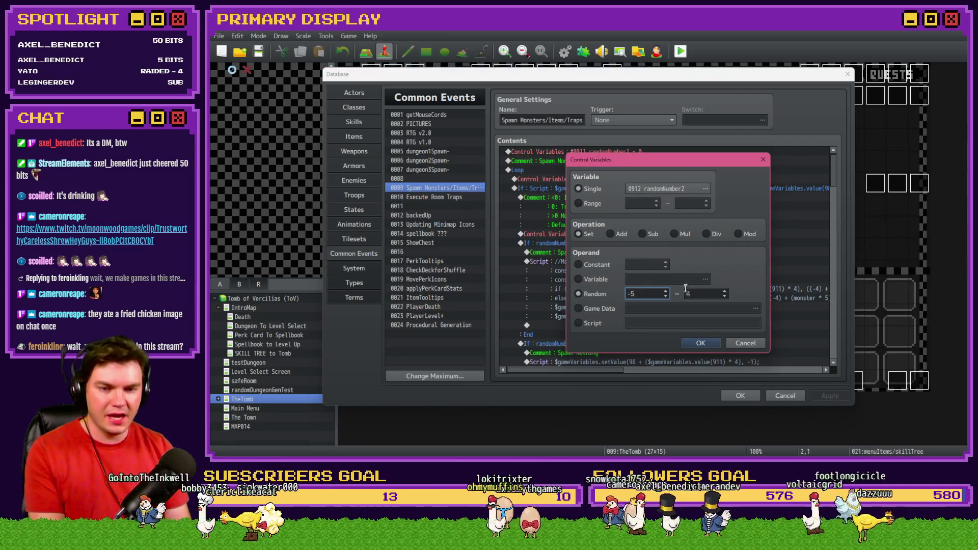
pyautogui.click(701, 343)
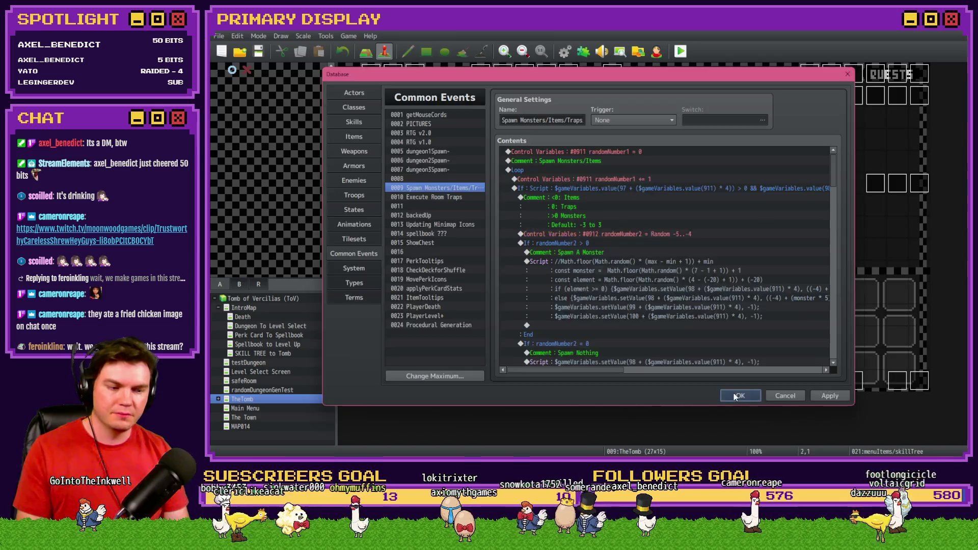
# Step: Apply the database changes, save the project and start a playtest
pyautogui.click(740, 395)
pyautogui.click(681, 51)
pyautogui.click(563, 255)
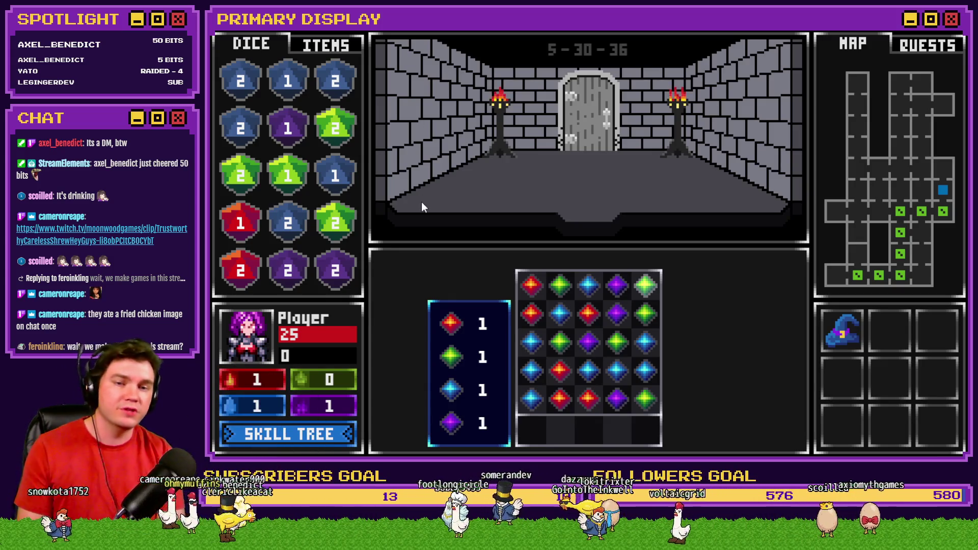
# Step: Clear the blue and green gem clusters in the puzzle, then switch to YouTube Studio
pyautogui.click(611, 370)
pyautogui.click(640, 352)
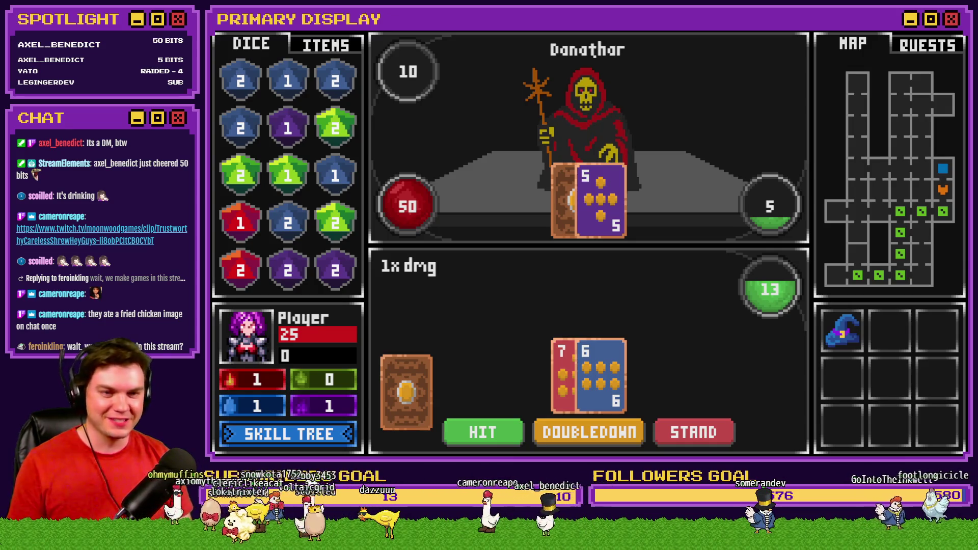
pyautogui.hotkey('alt', 'Tab')
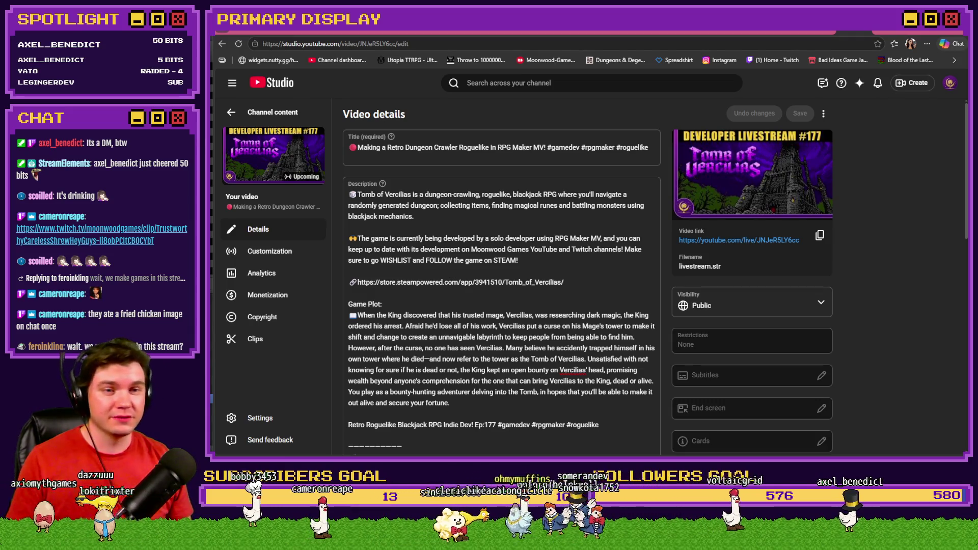
# Step: Switch from YouTube Studio to the Discord tab showing the enlarged chibi character image
pyautogui.hotkey('ctrl', 'Tab')
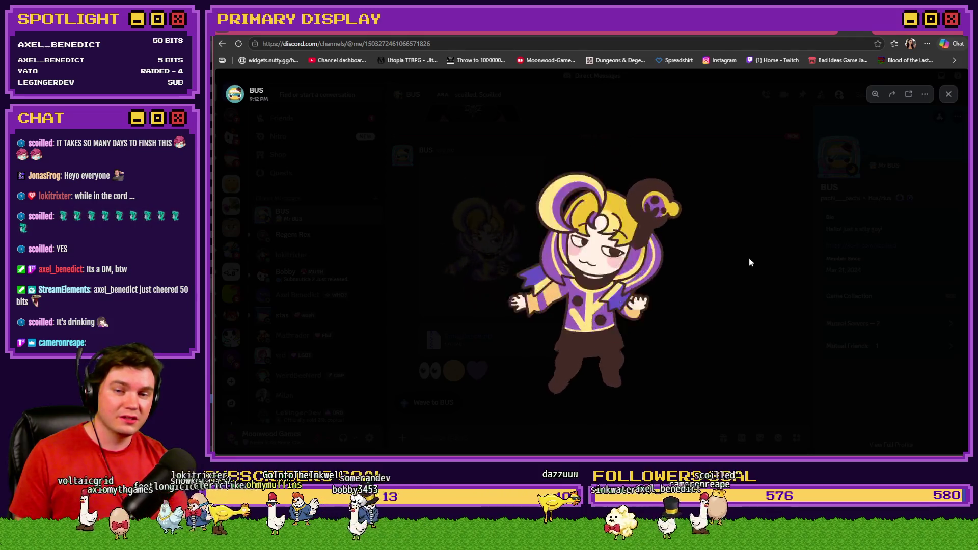
# Step: Close the enlarged character image and go to the Tomb of Vercilias Trello board
pyautogui.click(749, 257)
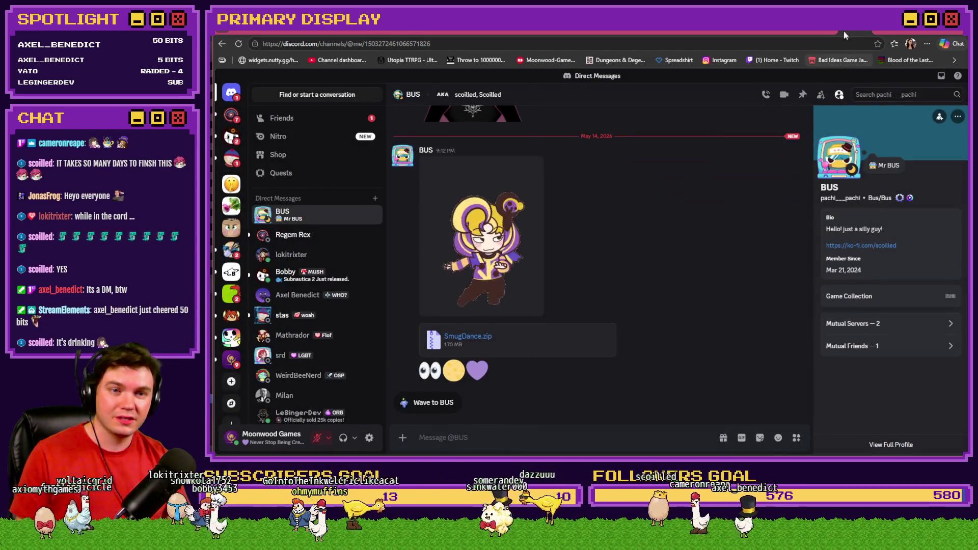
pyautogui.click(843, 29)
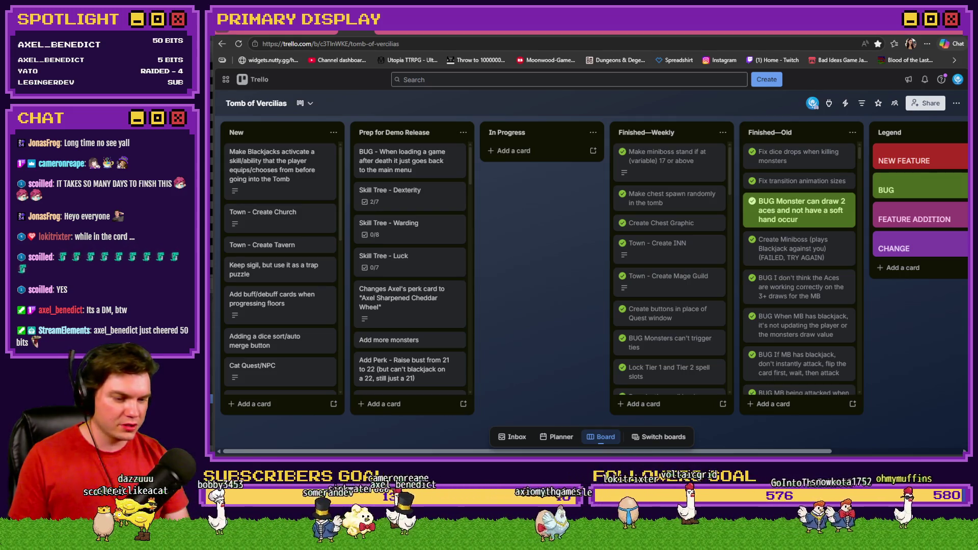
# Step: Switch to Photoshop and open SPOILER_MoonSmugDance_fast.gif as a new document
pyautogui.hotkey('alt', 'Tab')
pyautogui.moveTo(700, 49); pyautogui.dragTo(698, 54)
pyautogui.scroll(8, 915, 405)
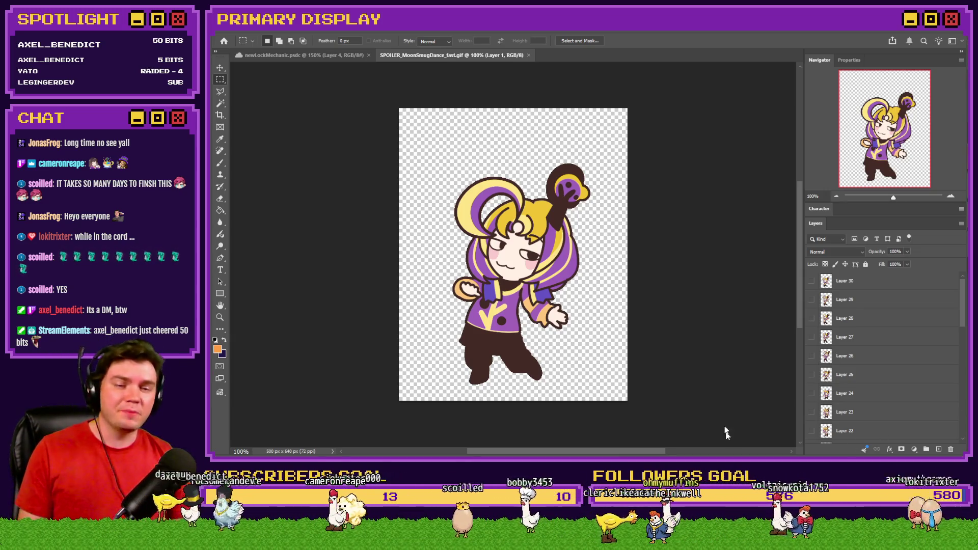
# Step: Preview frames 2 to 4 via layer visibility, leaving only Layer 4 showing
pyautogui.scroll(-8, 866, 387)
pyautogui.click(812, 416)
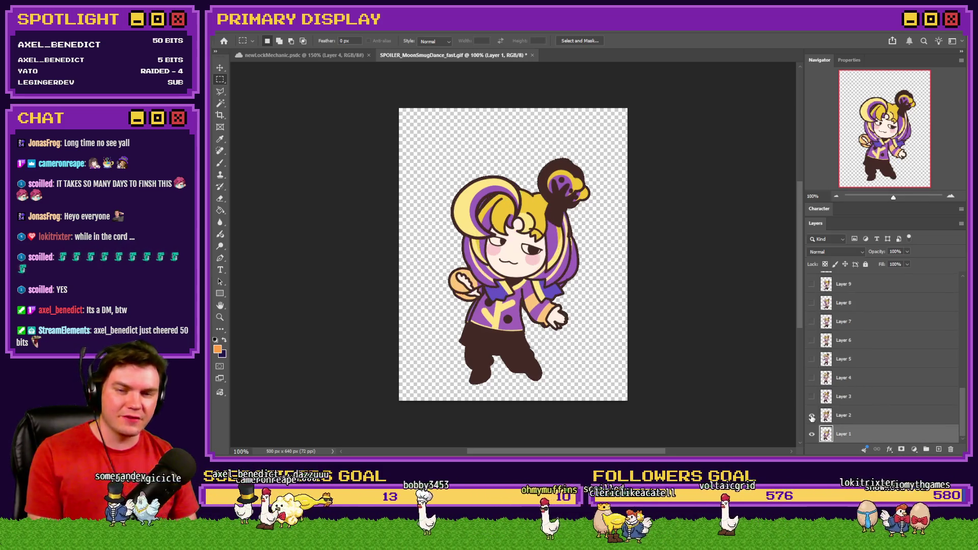
pyautogui.click(812, 397)
pyautogui.click(813, 378)
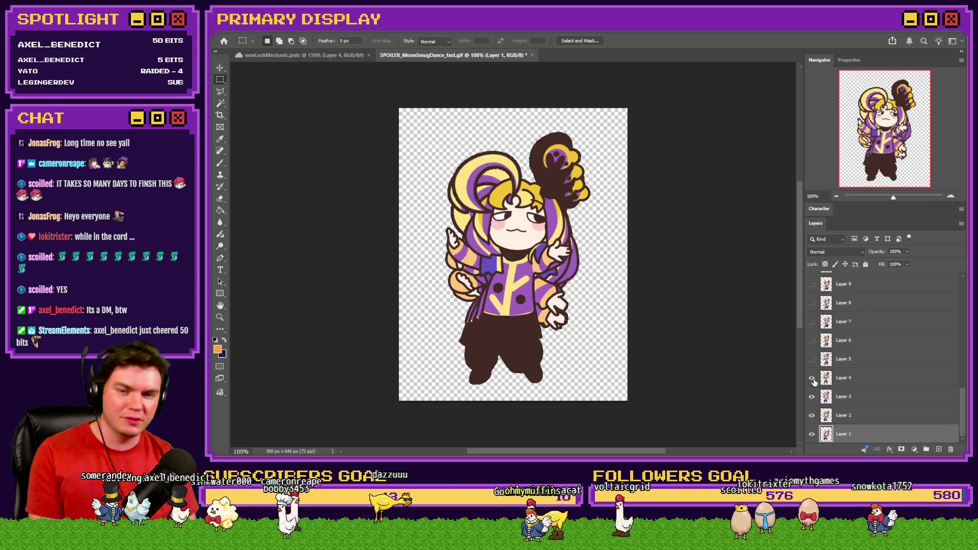
pyautogui.moveTo(812, 397); pyautogui.dragTo(813, 435)
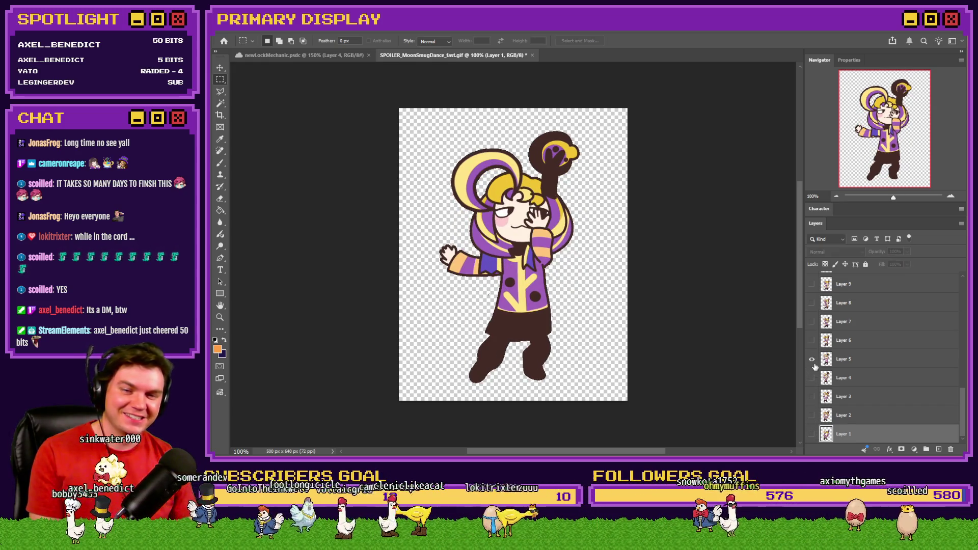
# Step: Step through frames 5 to 8, showing each layer while hiding the previous one
pyautogui.click(812, 340)
pyautogui.click(815, 359)
pyautogui.click(813, 322)
pyautogui.click(812, 340)
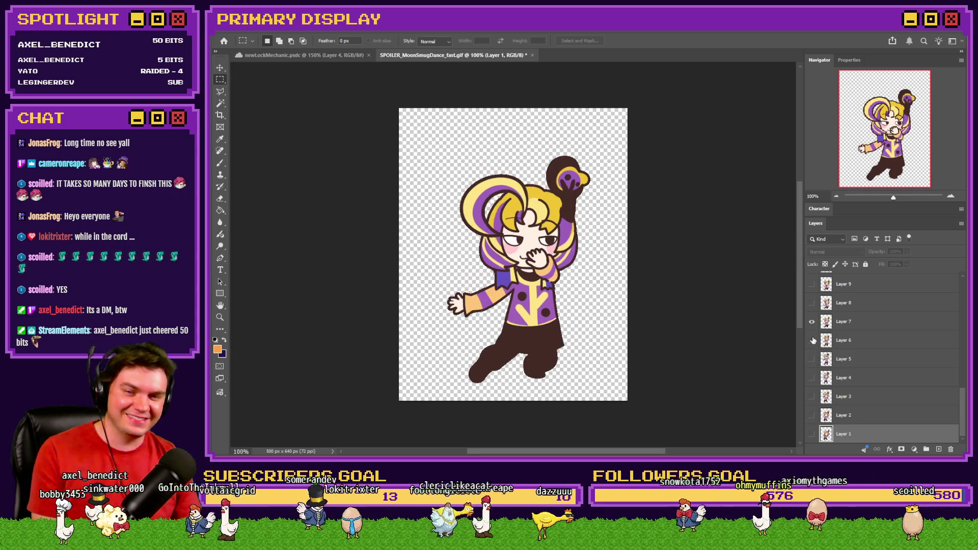
pyautogui.click(812, 302)
pyautogui.click(812, 321)
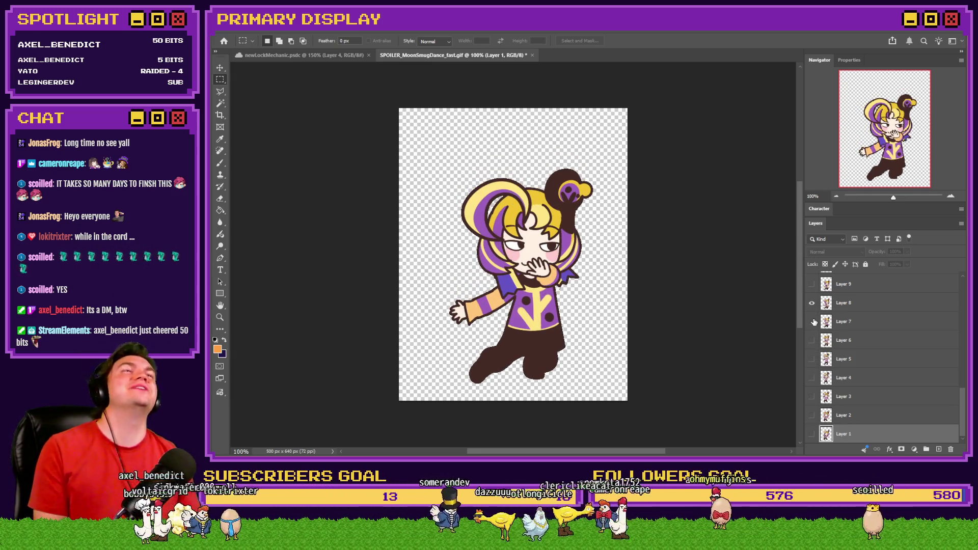
pyautogui.click(812, 303)
# Step: Restore Layer 1's frame, briefly recheck Layer 7, then switch to the Trello board
pyautogui.click(812, 434)
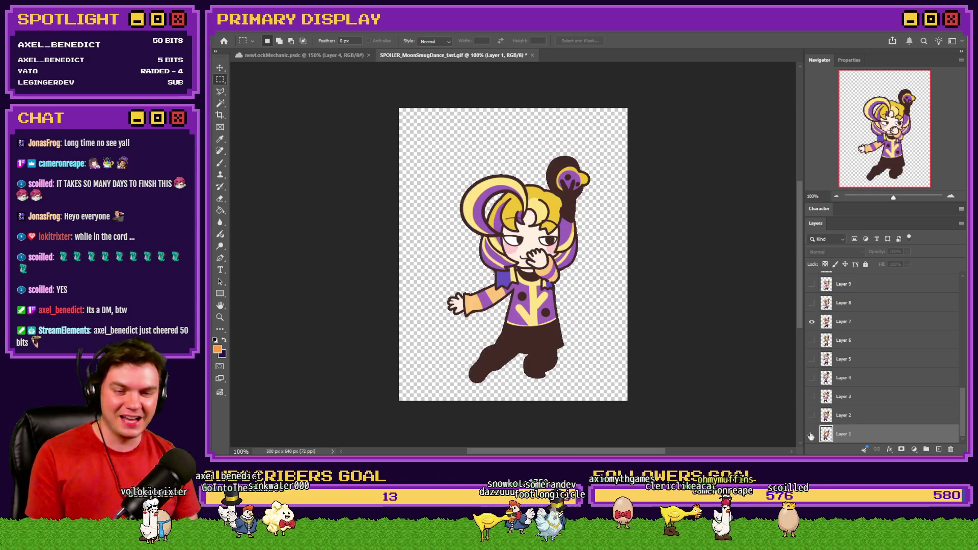
pyautogui.click(813, 322)
pyautogui.click(814, 323)
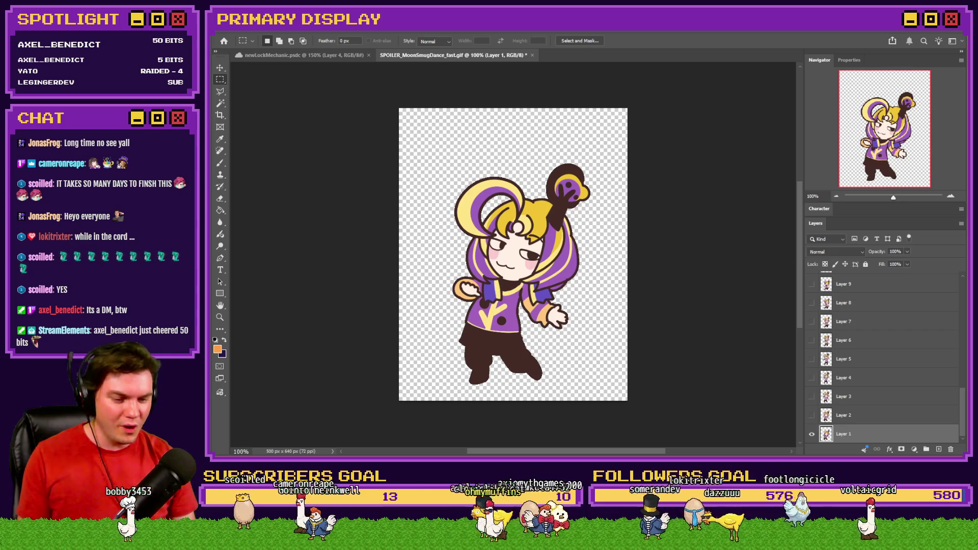
pyautogui.hotkey('alt', 'Tab')
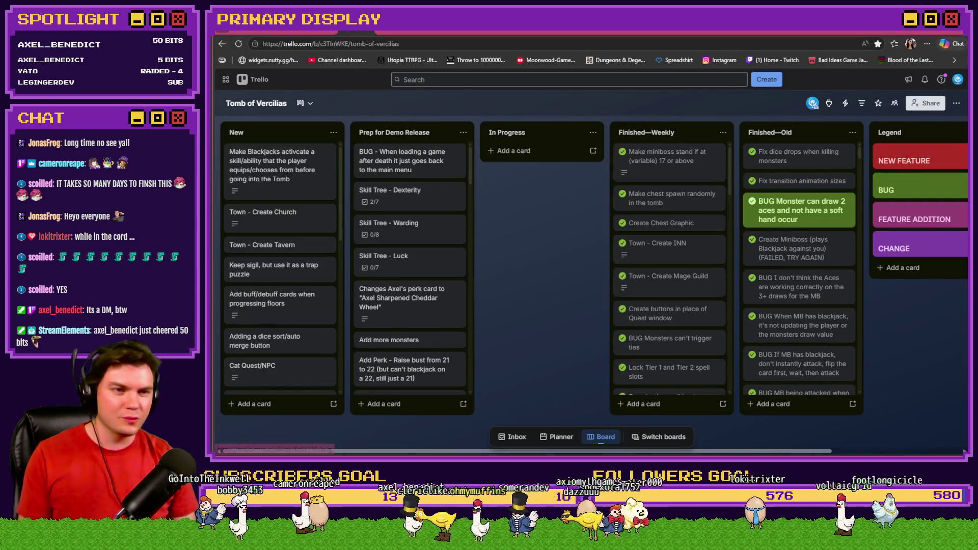
pyautogui.click(870, 31)
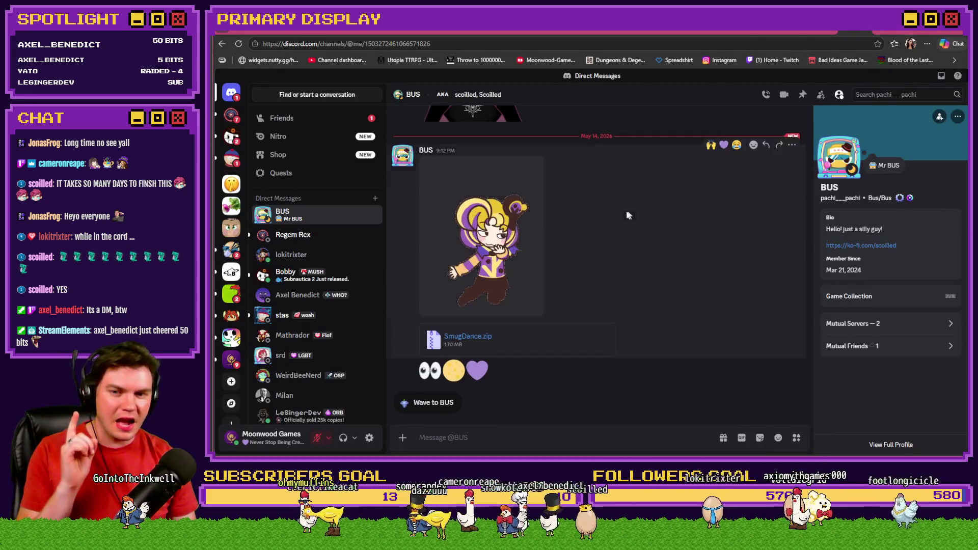
pyautogui.click(342, 31)
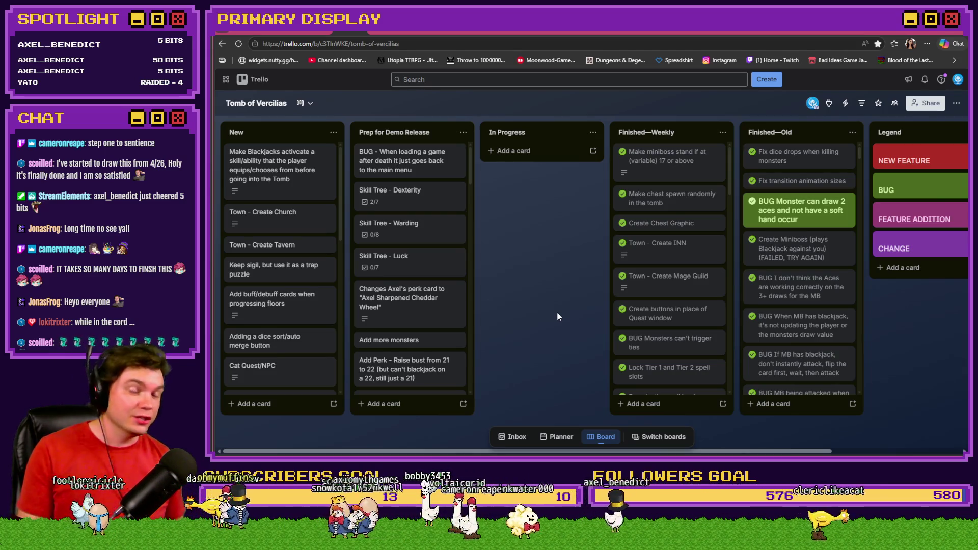
# Step: Back in Photoshop, preview the GIF's Layer 9 and Layer 12 frames, hiding Layers 1 and 9
pyautogui.hotkey('alt', 'Tab')
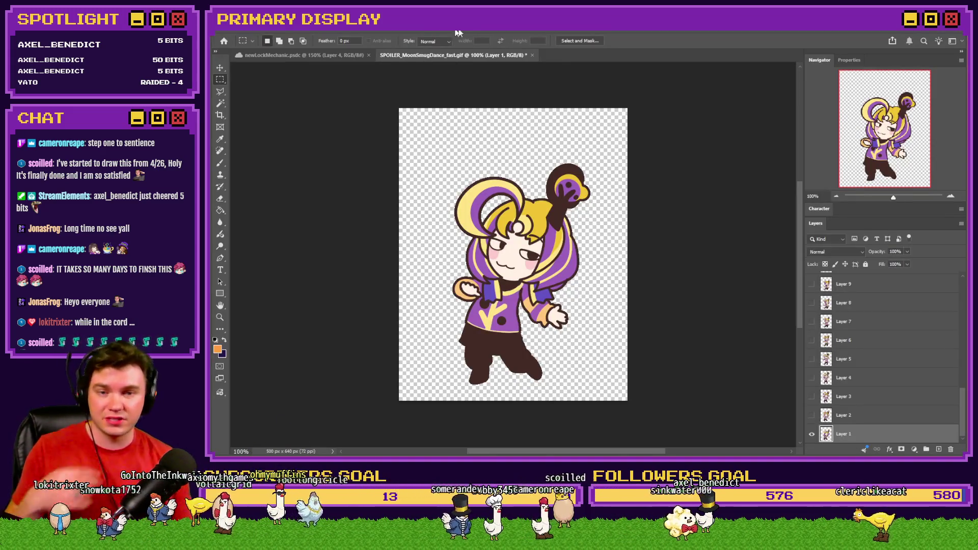
pyautogui.click(812, 284)
pyautogui.click(813, 435)
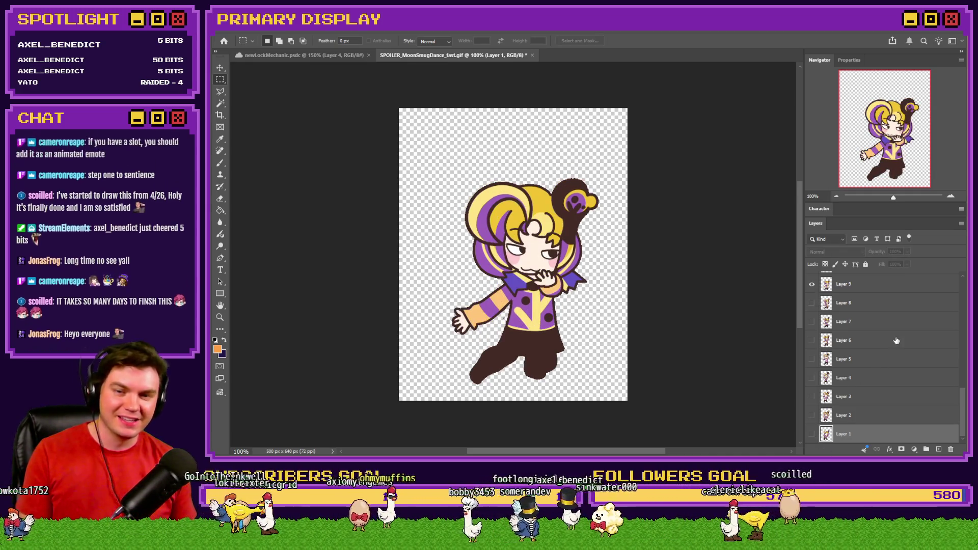
pyautogui.scroll(3, 856, 376)
pyautogui.click(812, 340)
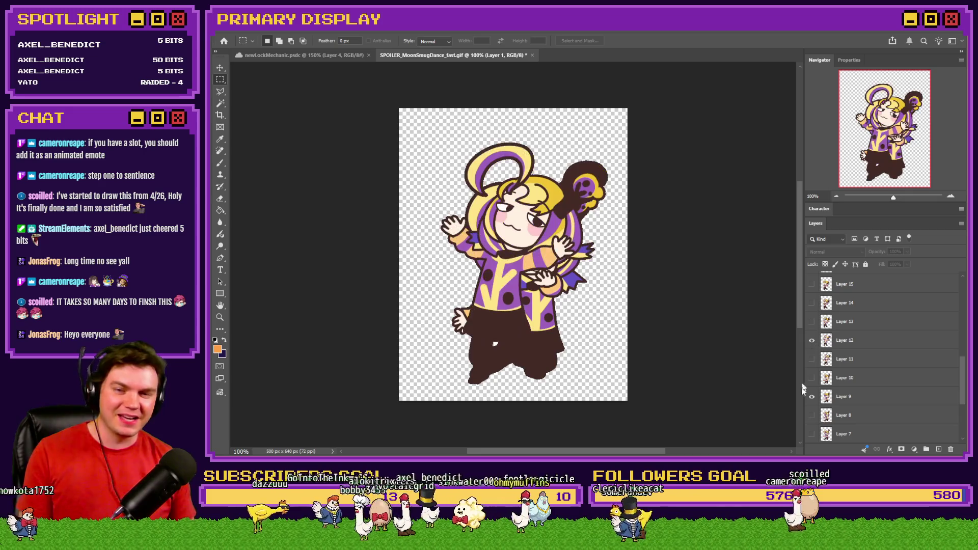
pyautogui.click(817, 398)
pyautogui.click(813, 397)
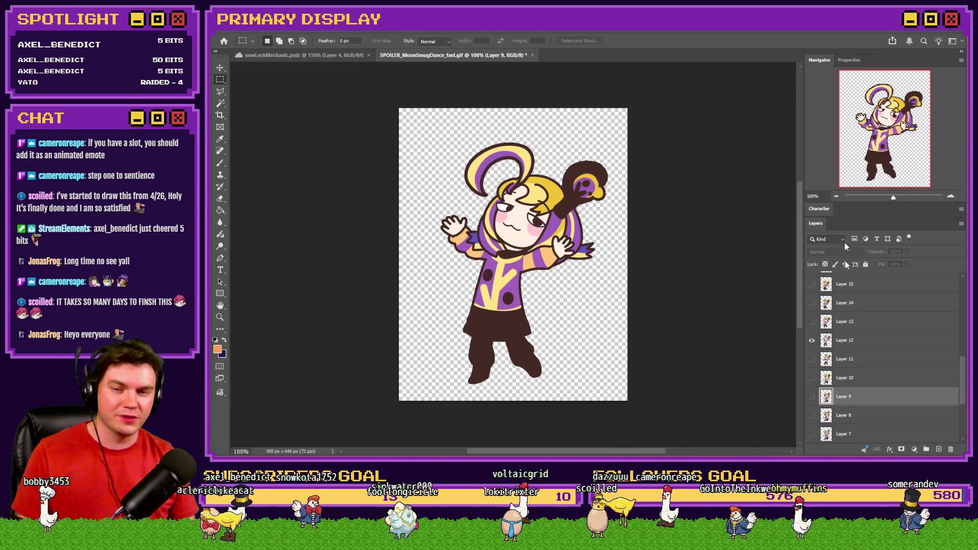
# Step: Advance the preview through Layers 14, 15 and 20 to Layer 23, hiding each previous frame
pyautogui.click(811, 304)
pyautogui.click(811, 340)
pyautogui.click(812, 284)
pyautogui.click(812, 303)
pyautogui.scroll(3, 817, 329)
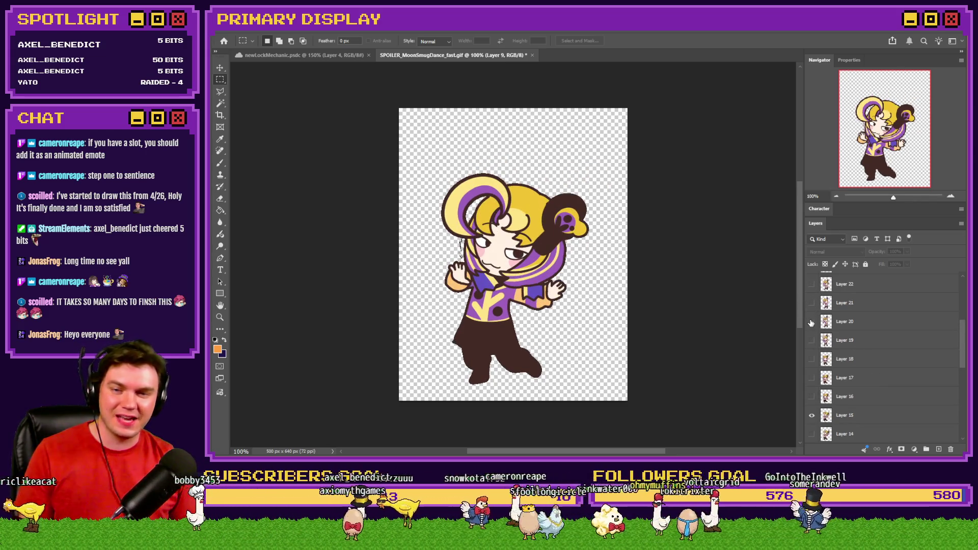
pyautogui.click(812, 321)
pyautogui.click(811, 415)
pyautogui.scroll(1, 813, 377)
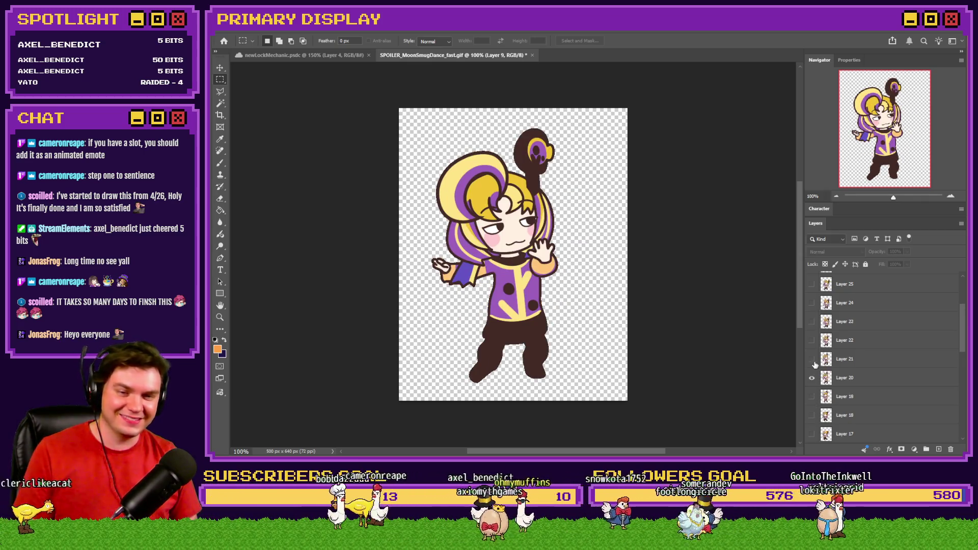
pyautogui.click(812, 378)
pyautogui.click(812, 321)
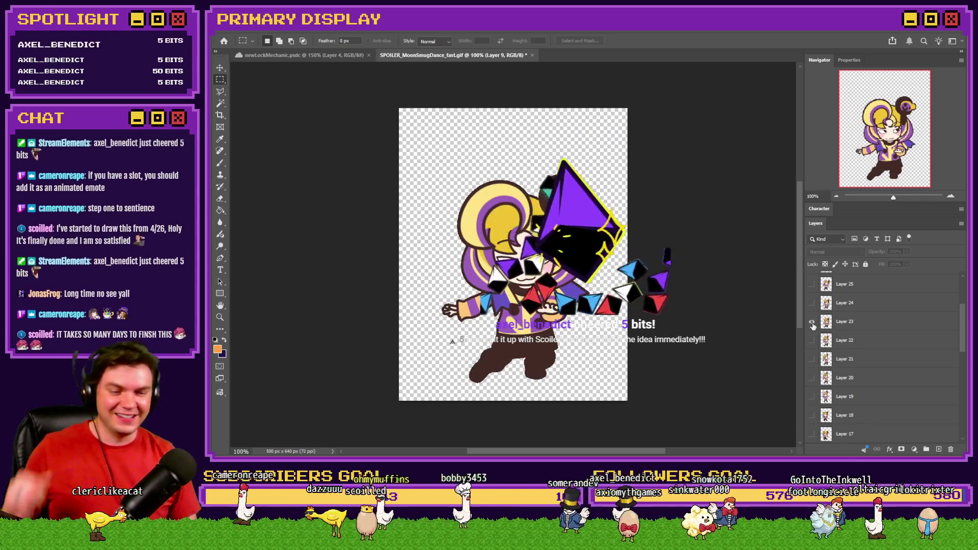
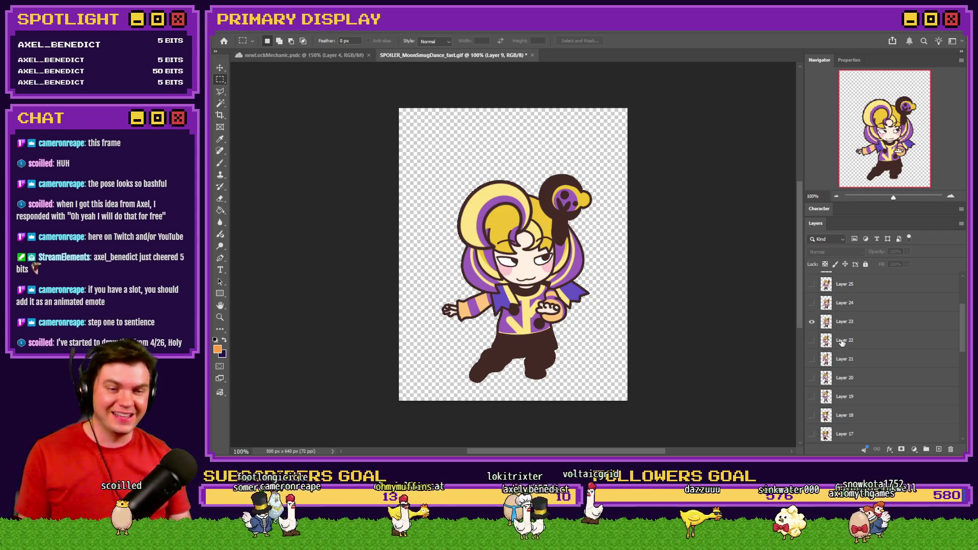
# Step: Switch the visible dance pose from Layer 23 to Layer 27, then close the GIF document
pyautogui.scroll(3, 818, 347)
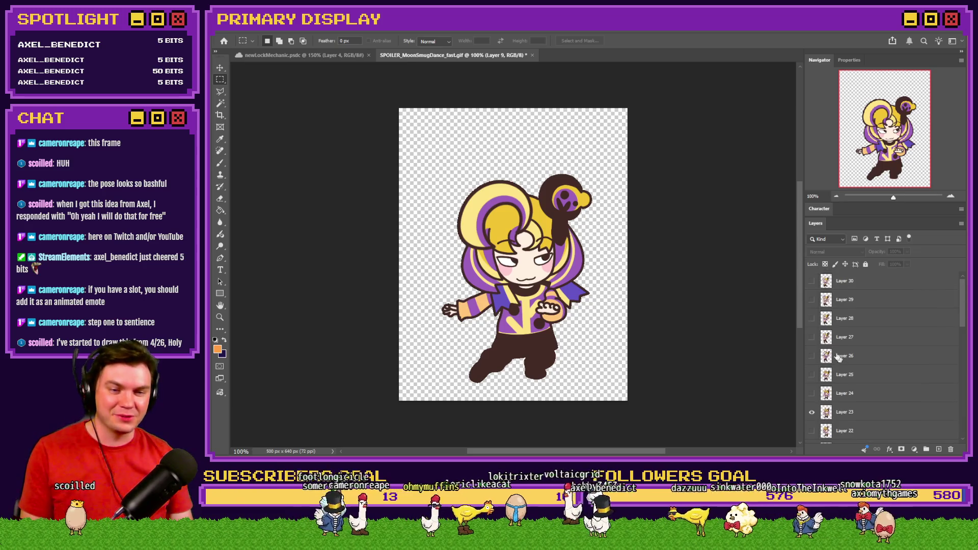
pyautogui.click(812, 337)
pyautogui.click(812, 413)
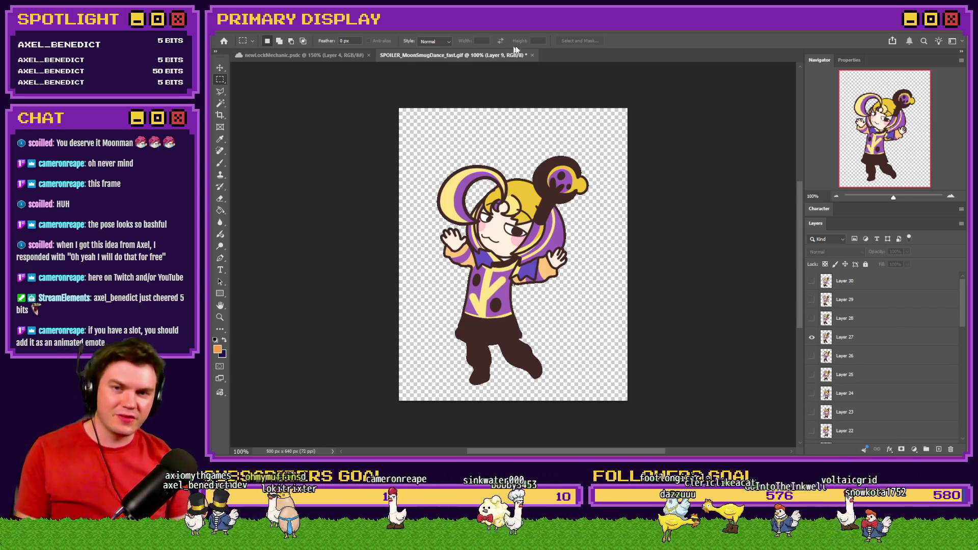
pyautogui.hotkey('ctrl', 'w')
# Step: Answer the GIF's save prompt and bring up the Discord DM with the shared dance animation
pyautogui.click(586, 186)
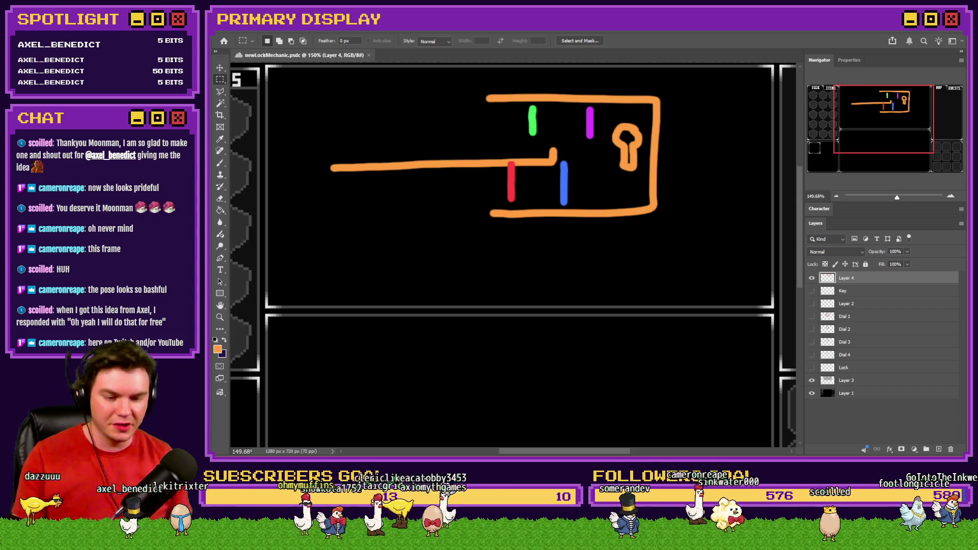
pyautogui.hotkey('alt', 'Tab')
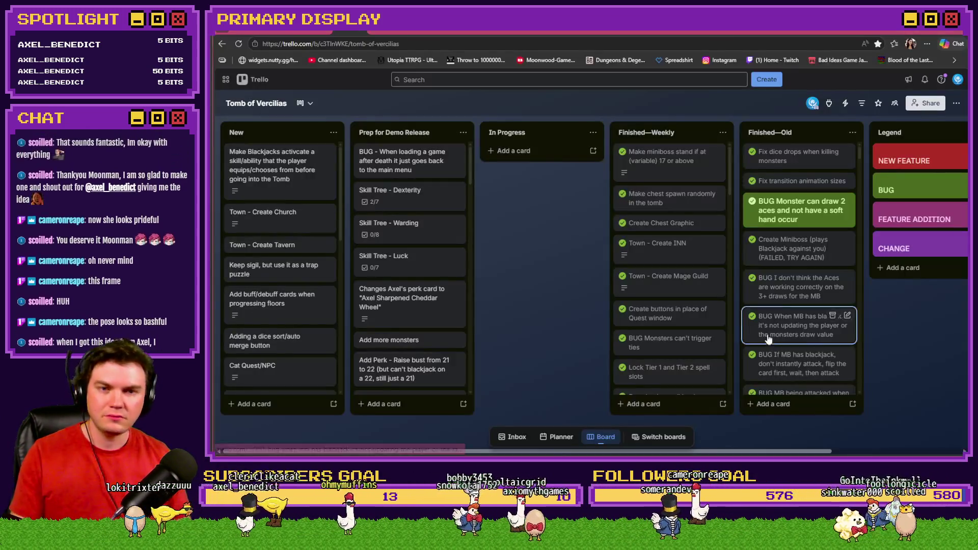
pyautogui.hotkey('ctrl', 'Tab')
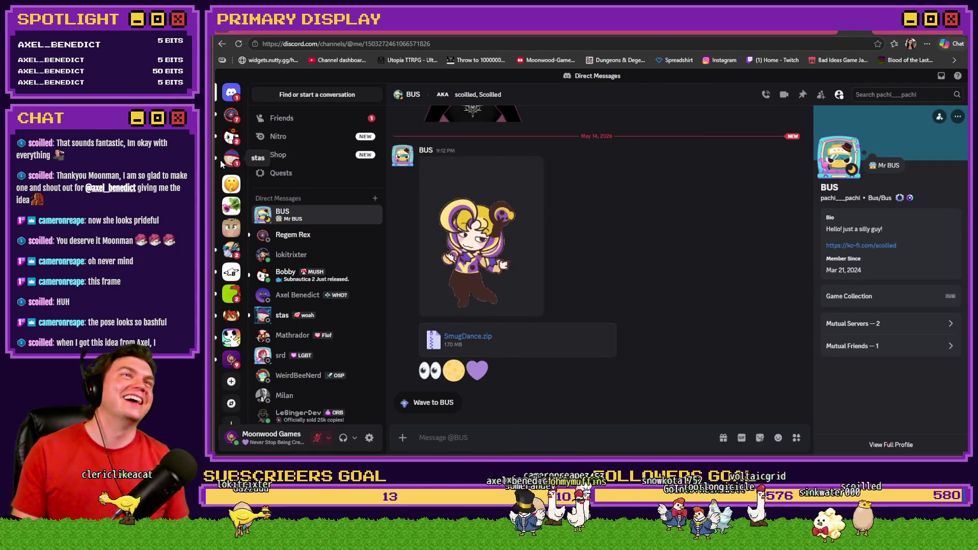
# Step: Enter the Moonwood Games server, look through #general, then open #community-projects
pyautogui.click(231, 360)
pyautogui.scroll(-10, 510, 353)
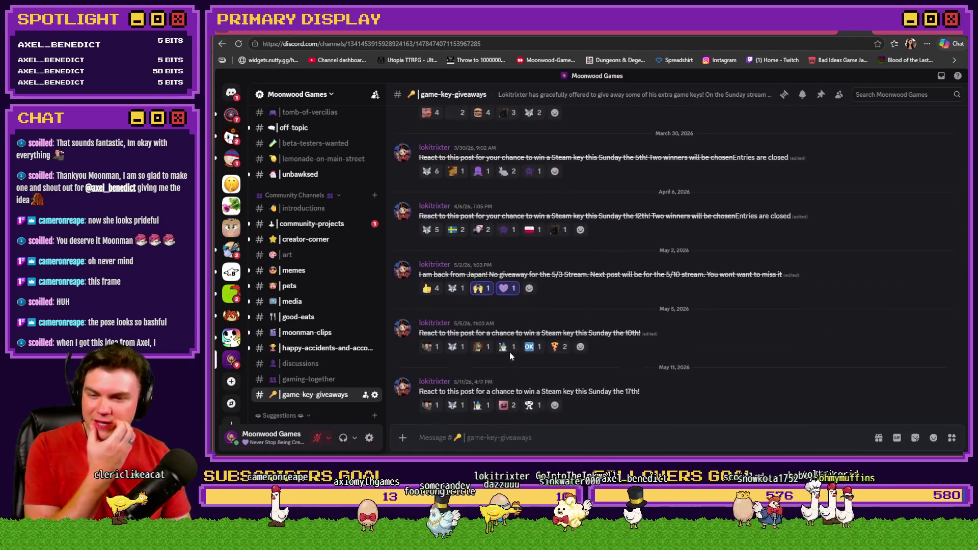
pyautogui.scroll(5, 287, 317)
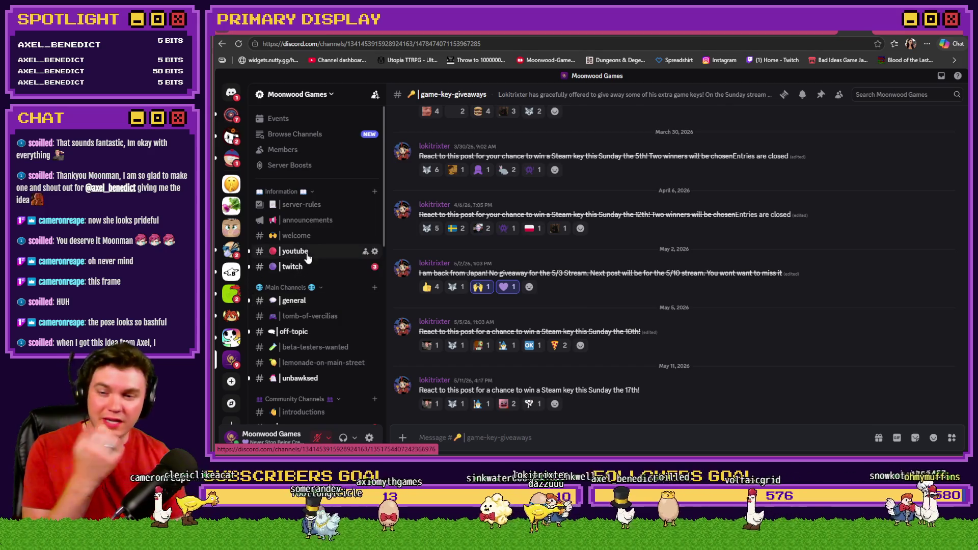
pyautogui.click(294, 300)
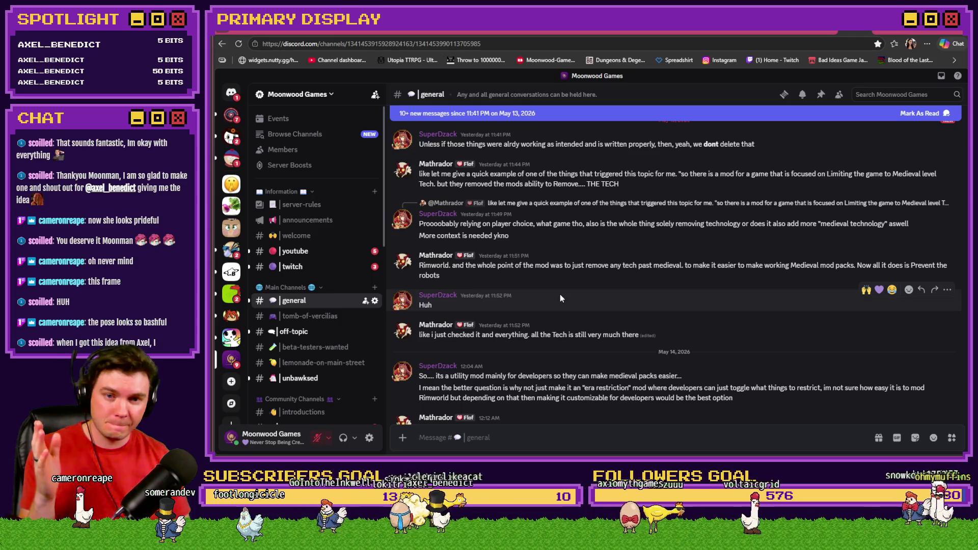
pyautogui.scroll(3, 561, 295)
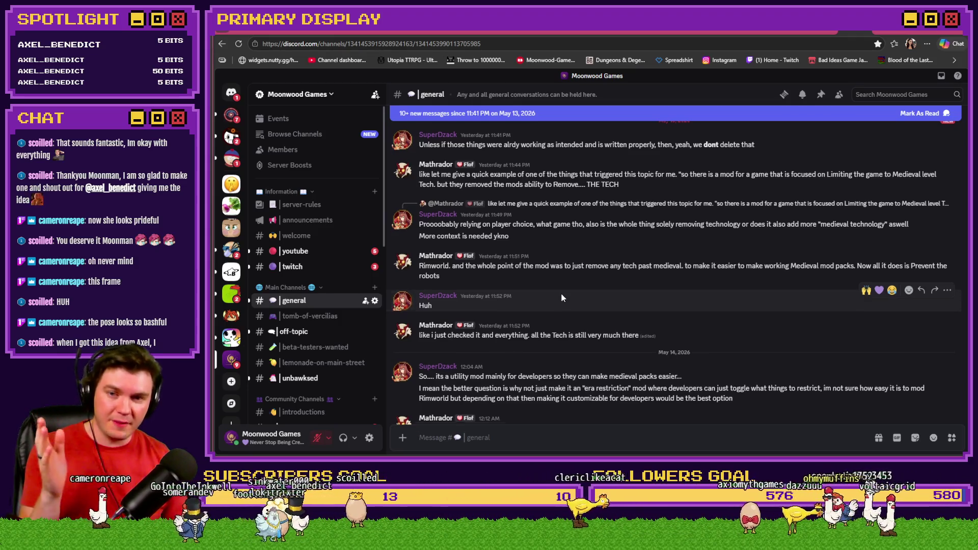
pyautogui.scroll(3, 562, 298)
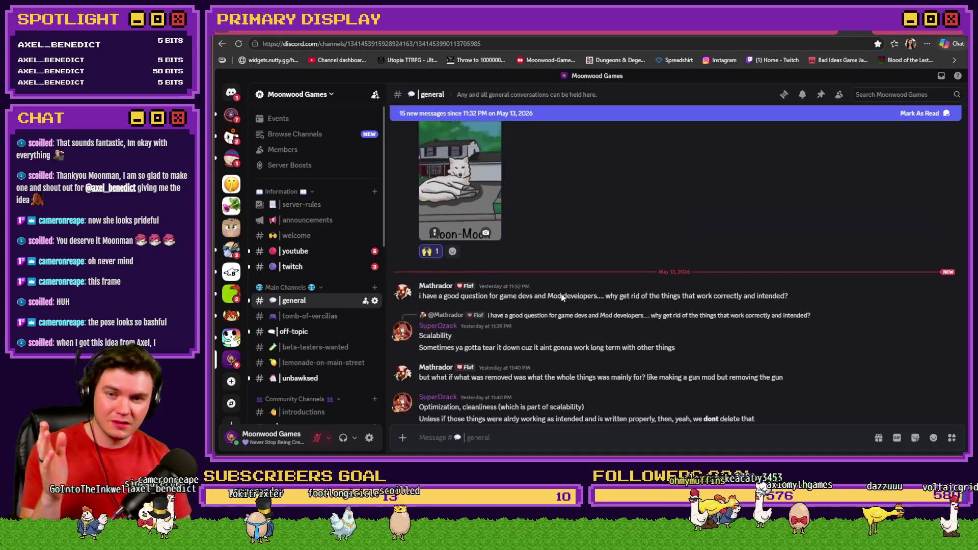
pyautogui.scroll(-10, 562, 297)
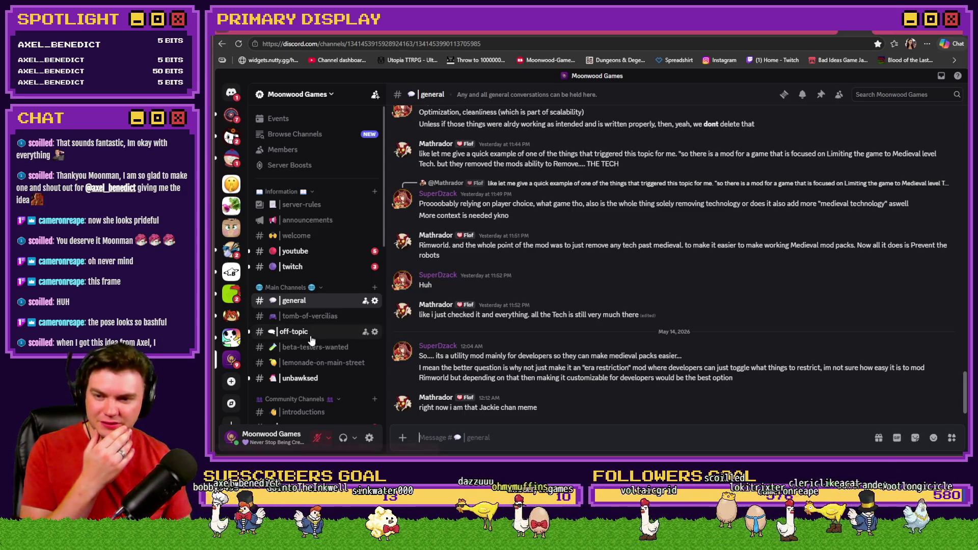
pyautogui.scroll(-3, 312, 340)
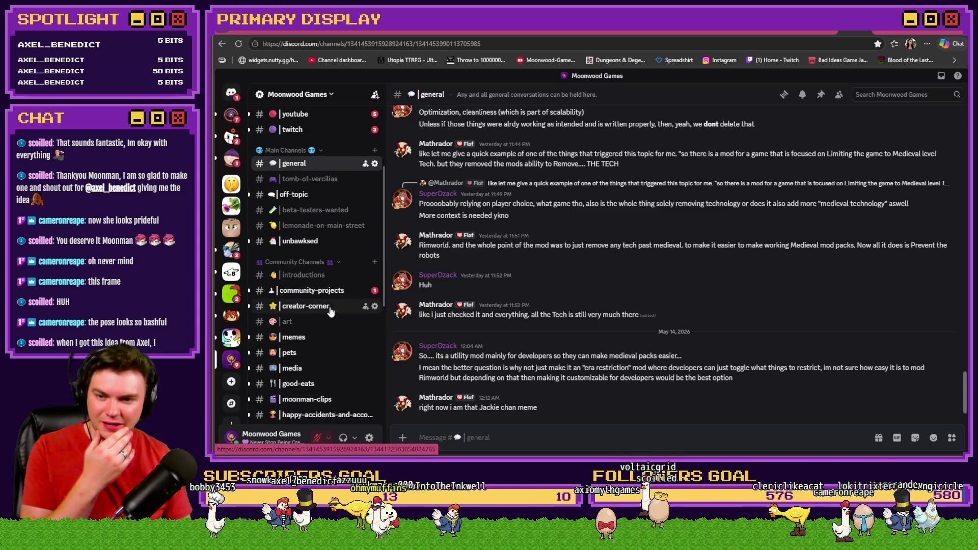
pyautogui.click(312, 290)
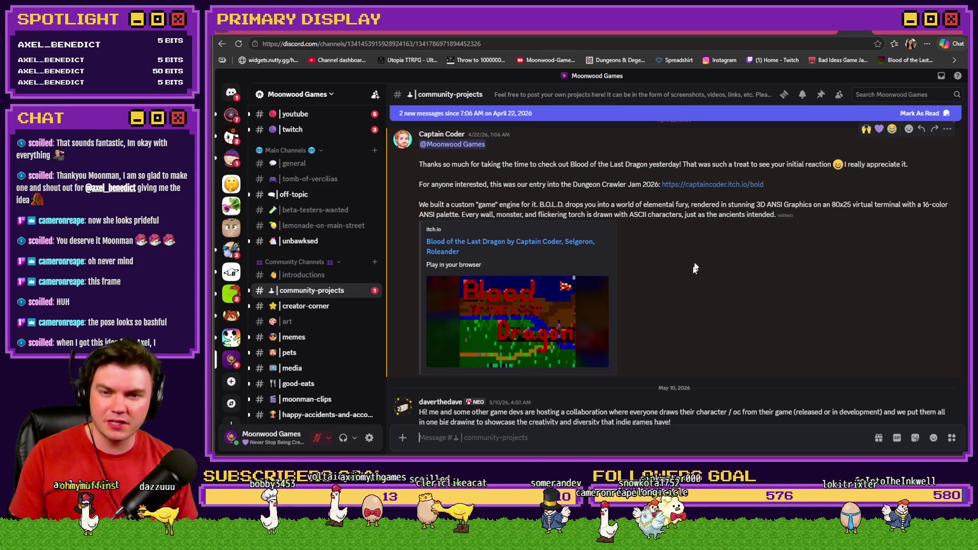
# Step: Add raised-hands and purple-heart reactions to the Blood of the Last Dragon and PIGDCDT posts
pyautogui.click(866, 129)
pyautogui.click(880, 129)
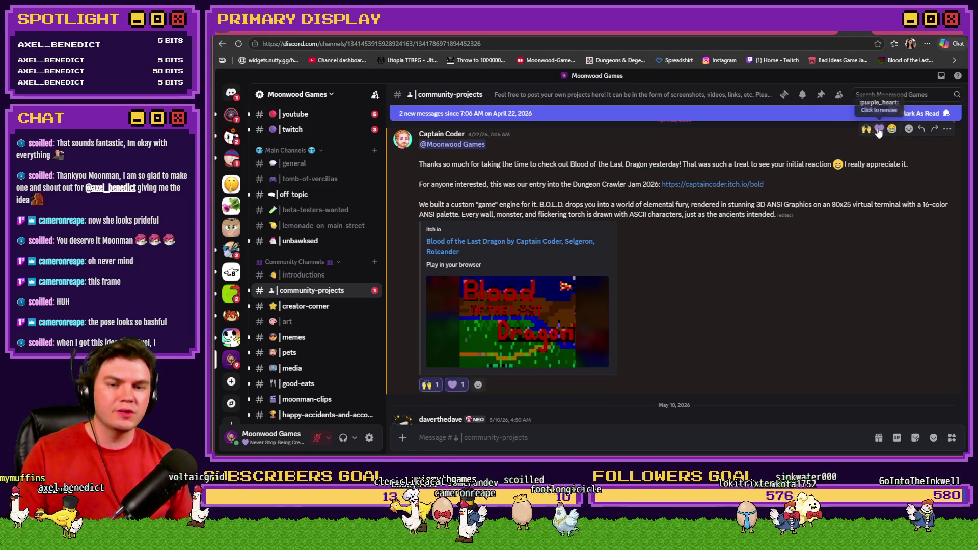
pyautogui.scroll(-5, 699, 261)
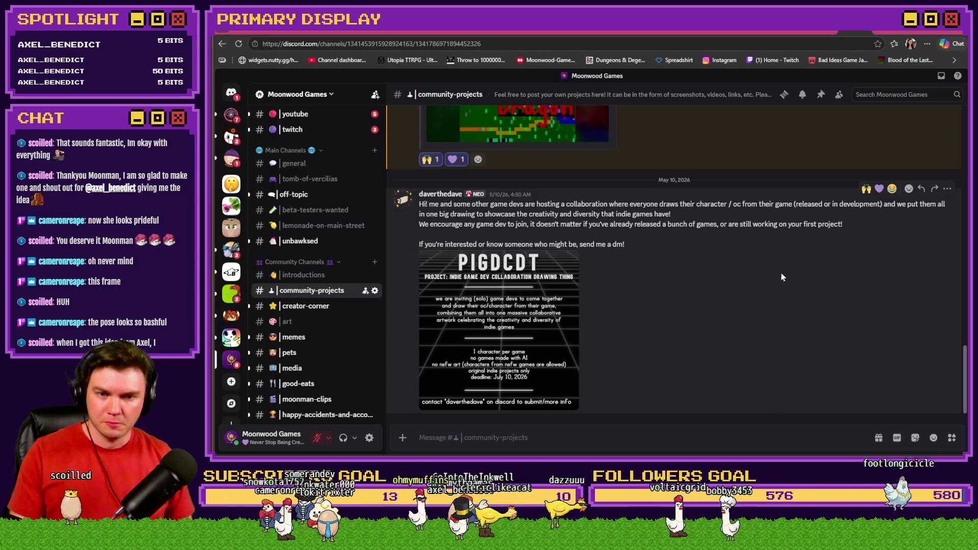
pyautogui.click(879, 190)
pyautogui.click(866, 173)
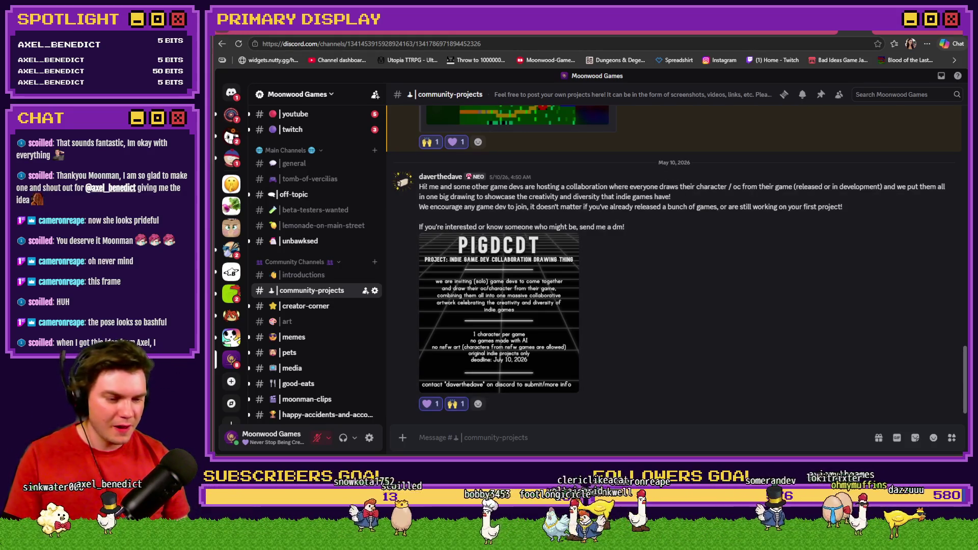
pyautogui.hotkey('alt', 'Tab')
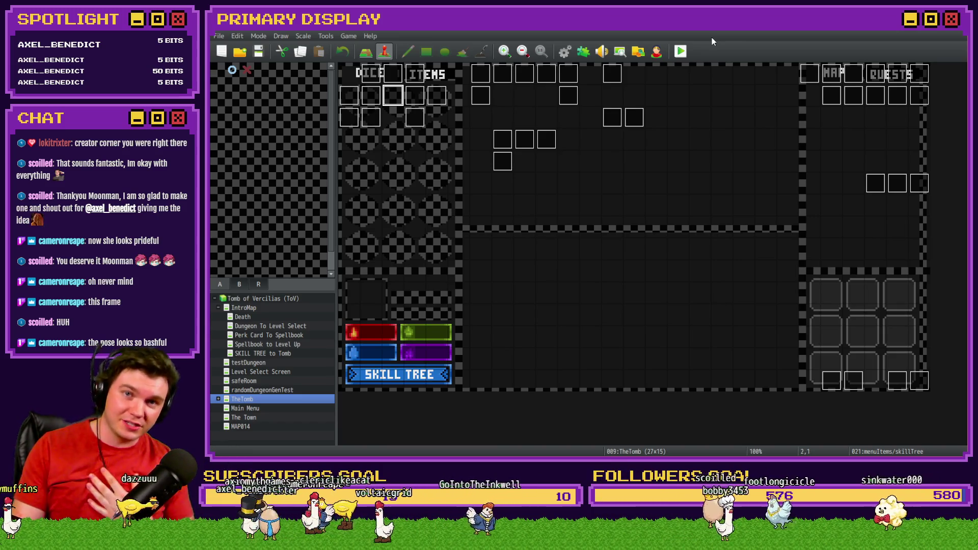
pyautogui.hotkey('alt', 'Tab')
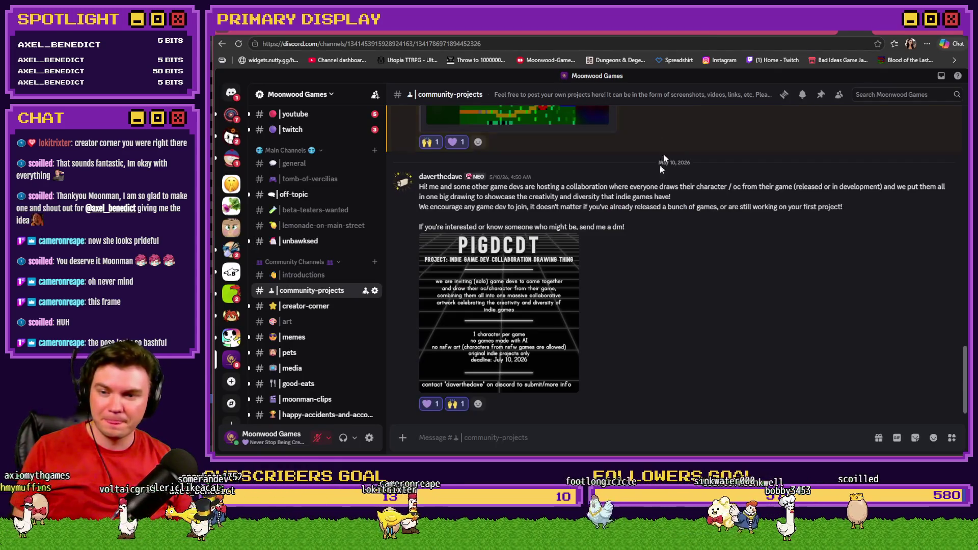
# Step: Open #creator-corner to see the member's dark-forest video clip
pyautogui.click(312, 308)
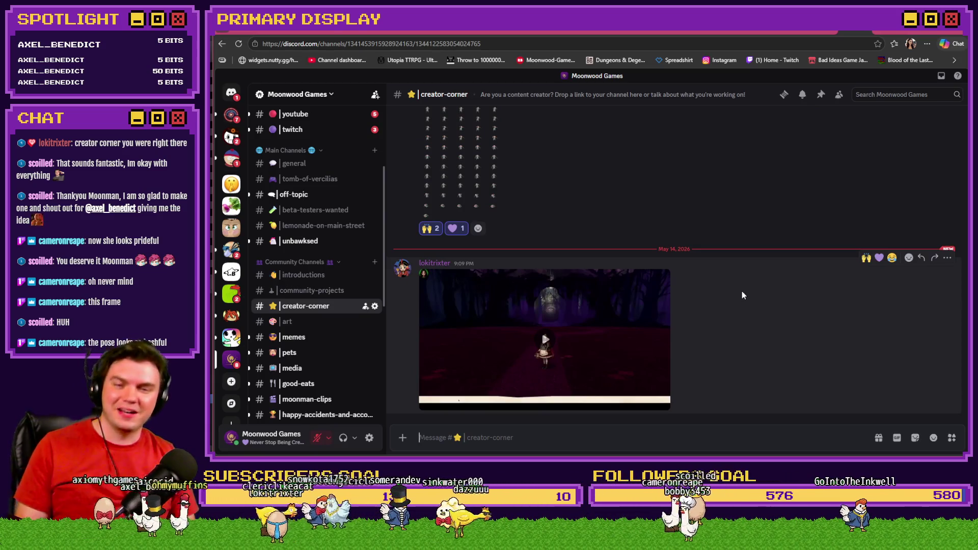
pyautogui.moveTo(649, 351)
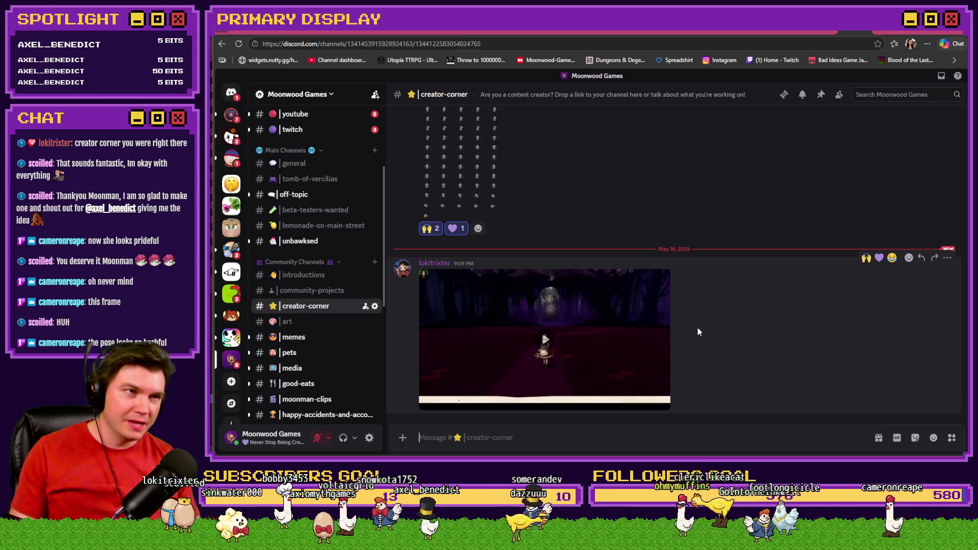
# Step: Play the 21-second creator-corner clip, briefly viewing it full screen
pyautogui.click(545, 341)
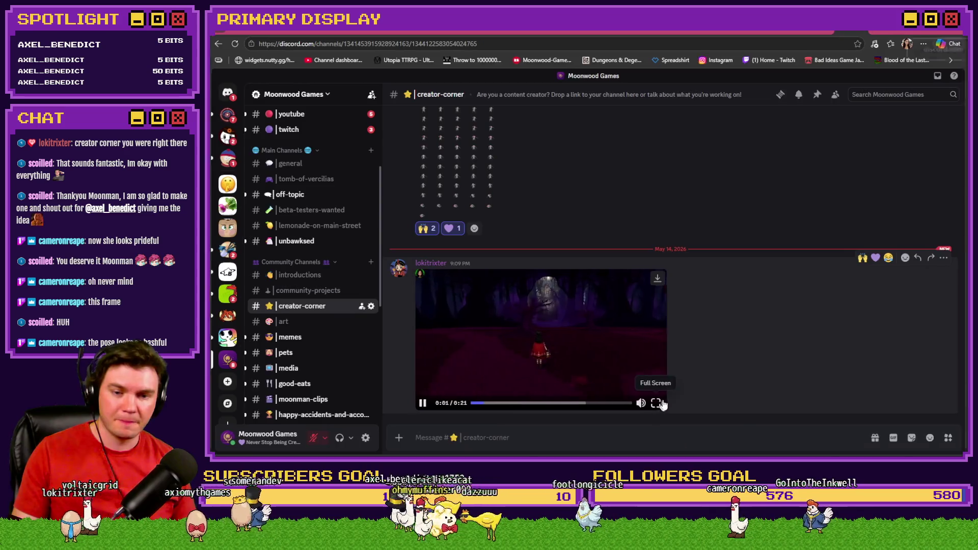
pyautogui.click(656, 403)
pyautogui.press('Escape')
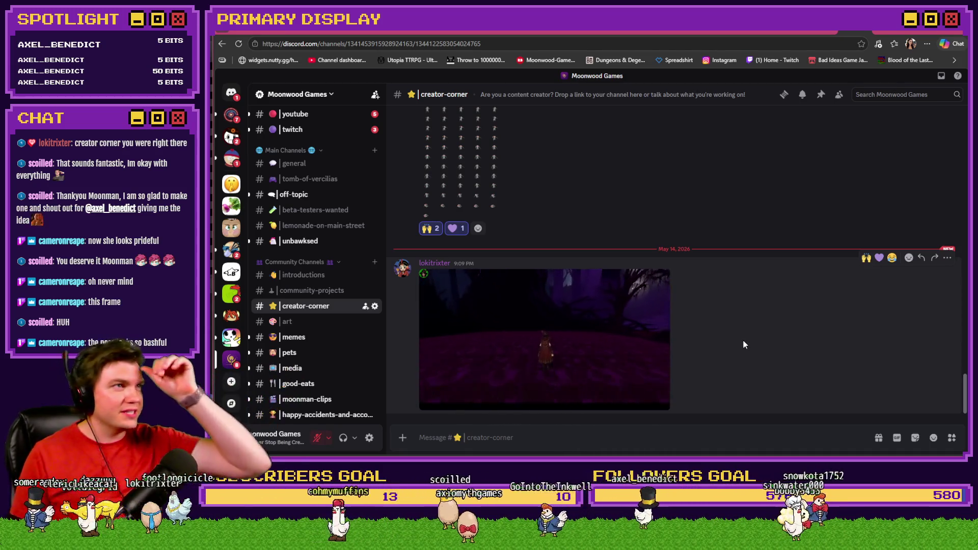
pyautogui.moveTo(479, 408)
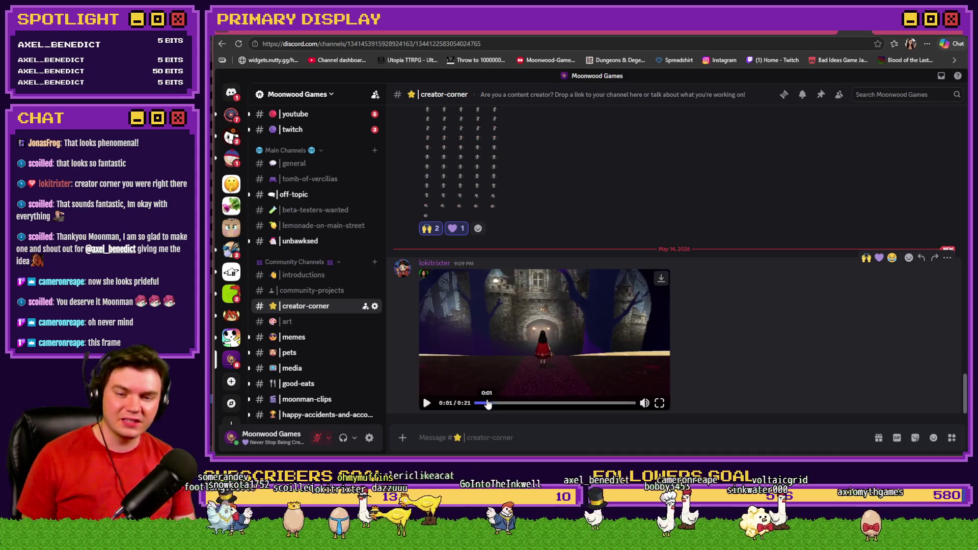
# Step: Replay the forest clip to its end, then return to RPG Maker's TheTomb map
pyautogui.click(536, 347)
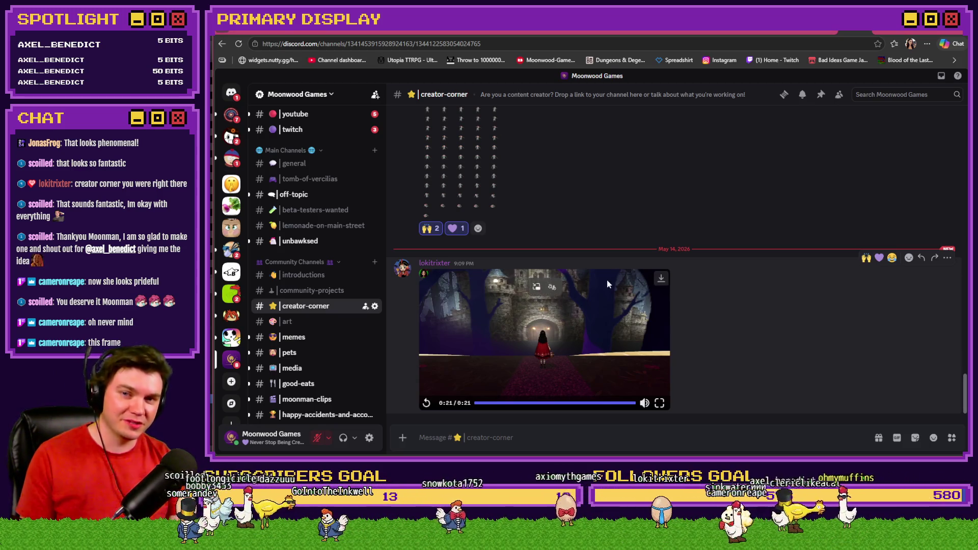
pyautogui.click(345, 29)
pyautogui.hotkey('alt', 'Tab')
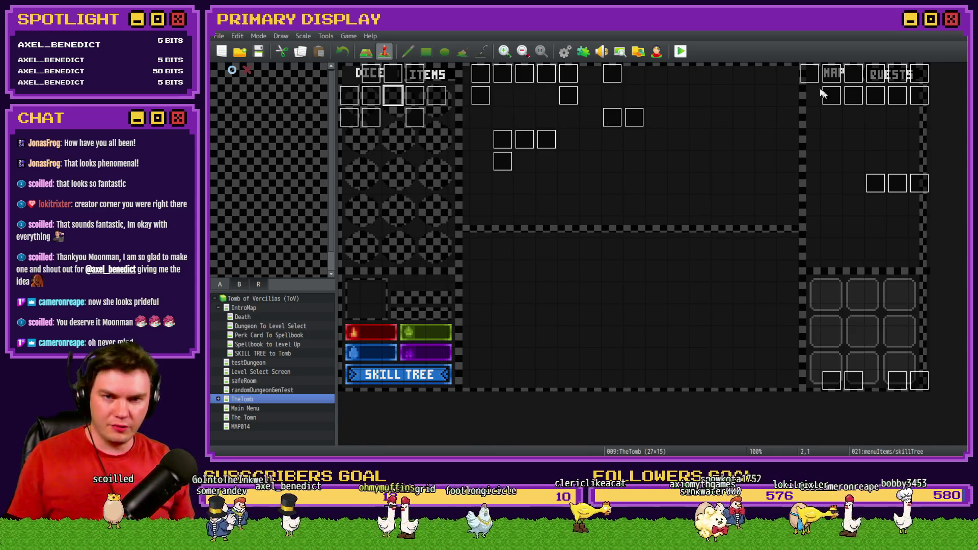
# Step: Launch a Tomb of Vercilias playtest with F12
pyautogui.press('F12')
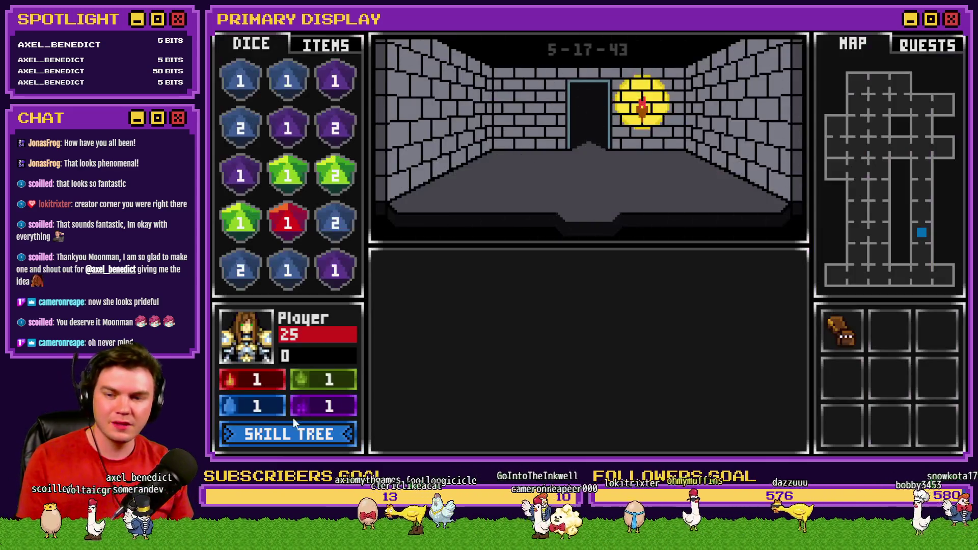
pyautogui.click(295, 426)
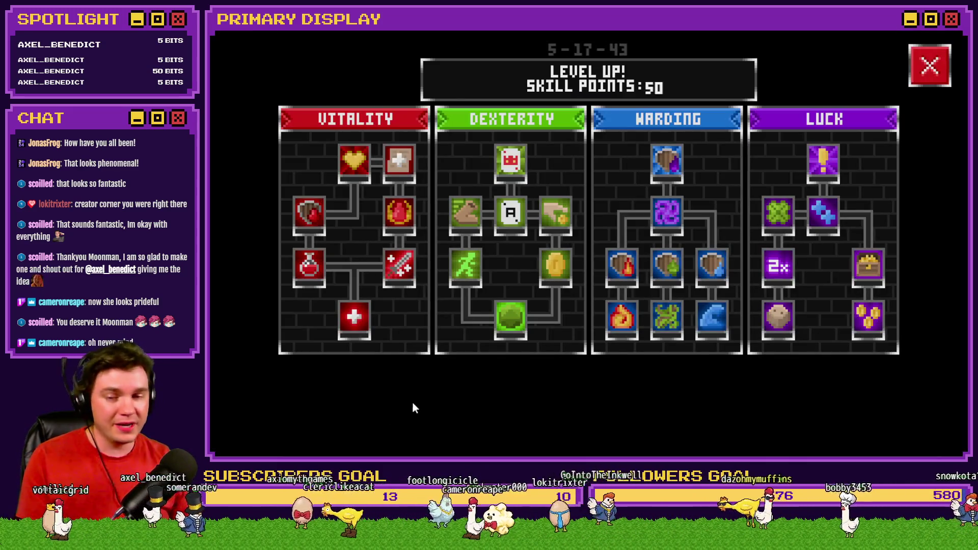
pyautogui.moveTo(502, 315)
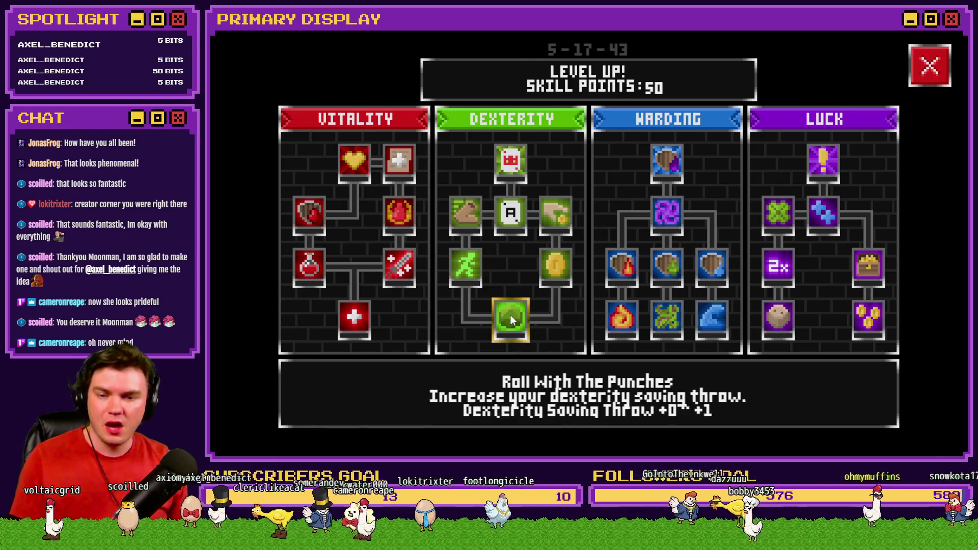
pyautogui.moveTo(472, 275)
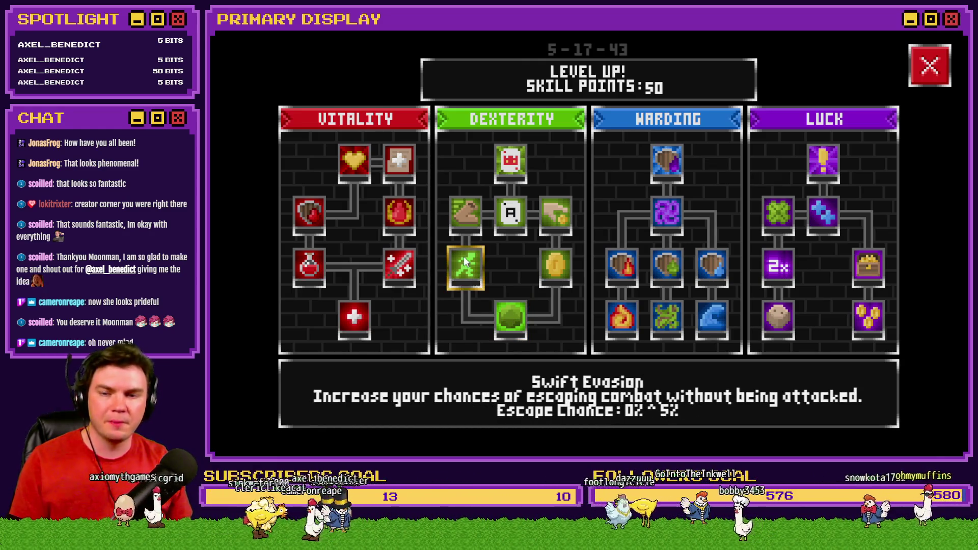
pyautogui.moveTo(466, 220)
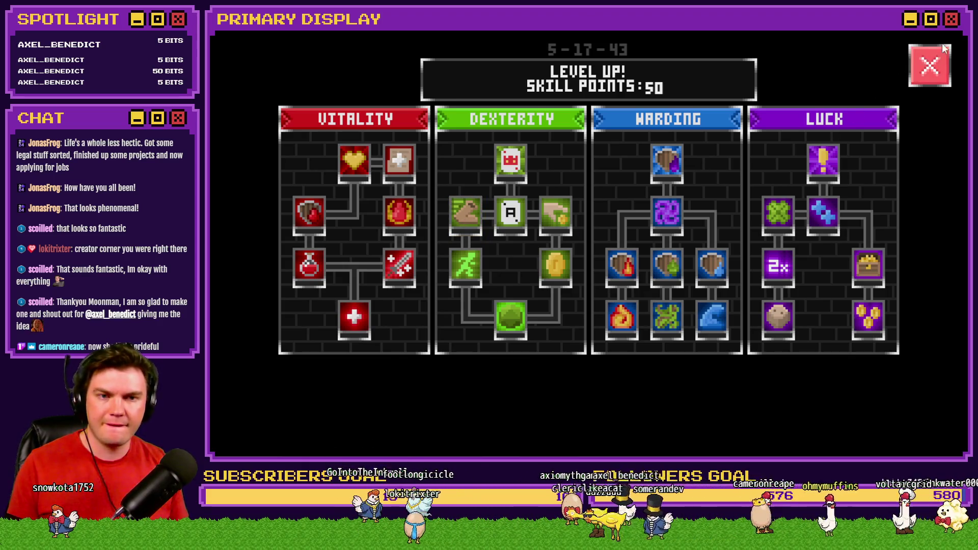
# Step: Exit and close the playtest, then open the Draw And Attack event on the map
pyautogui.press('F4')
pyautogui.hotkey('alt', 'F4')
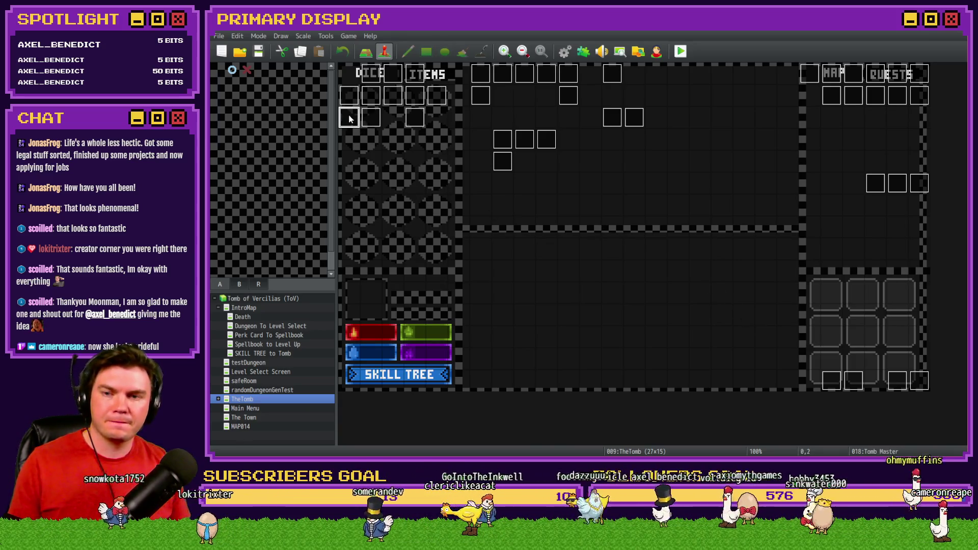
pyautogui.doubleClick(350, 119)
pyautogui.press('Escape')
pyautogui.doubleClick(898, 380)
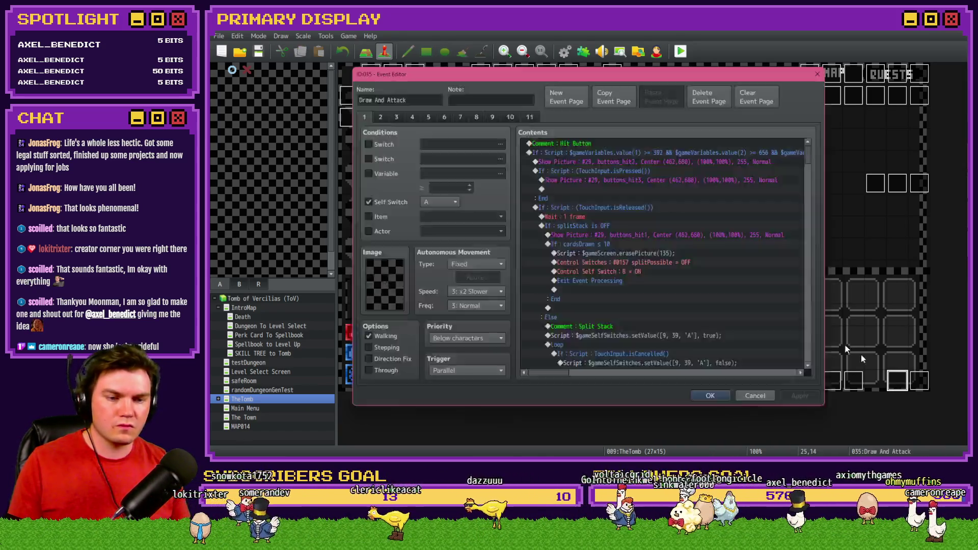
# Step: Review the event's pages 9 and 10, including the Vitality Skill 4 healing block
pyautogui.click(443, 117)
pyautogui.click(492, 117)
pyautogui.click(510, 117)
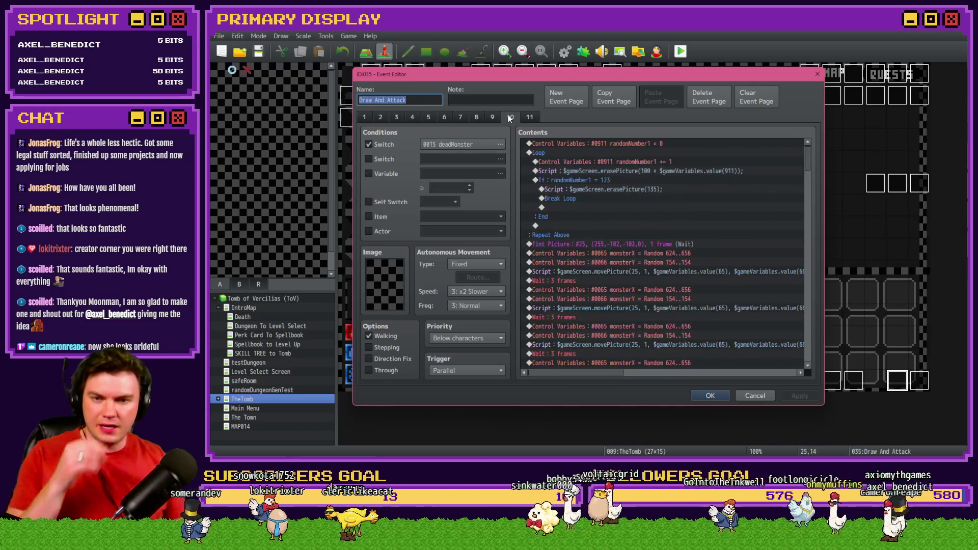
pyautogui.moveTo(810, 161); pyautogui.dragTo(821, 299)
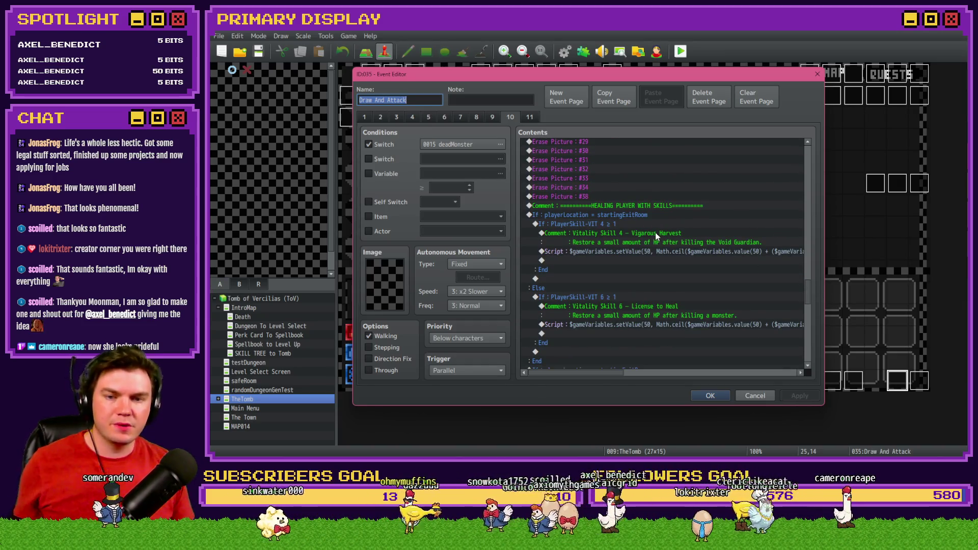
pyautogui.click(641, 223)
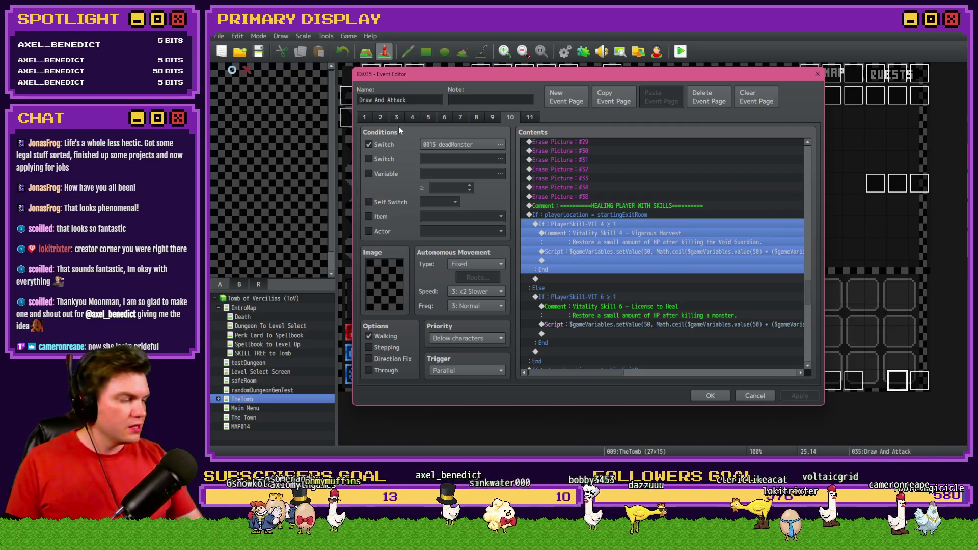
pyautogui.moveTo(399, 127)
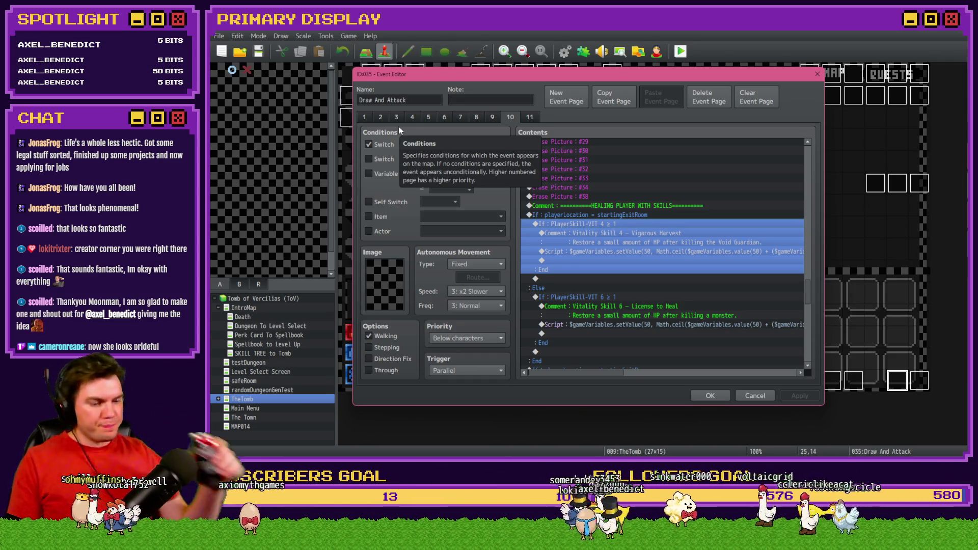
pyautogui.click(417, 115)
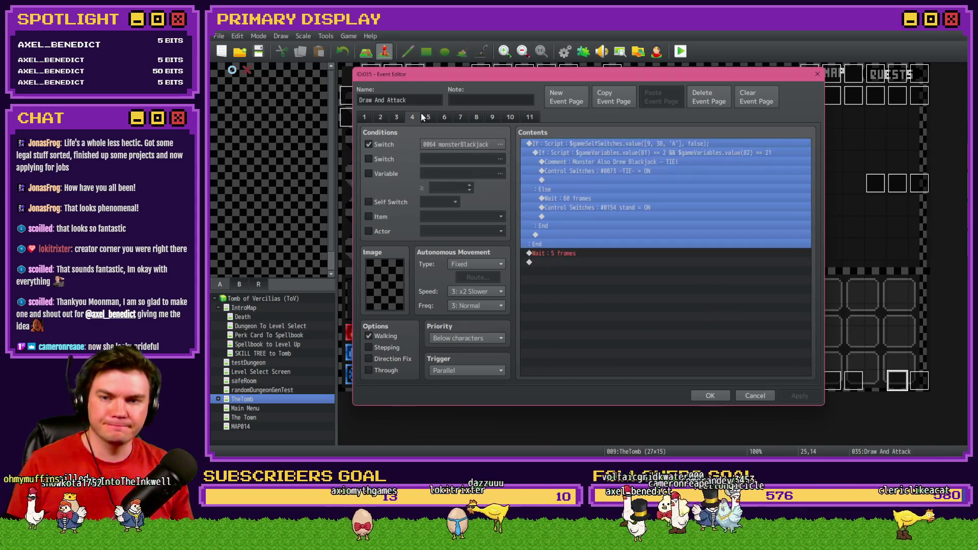
# Step: Compare pages 5 and 6, settling on the playerBust page 5
pyautogui.click(423, 115)
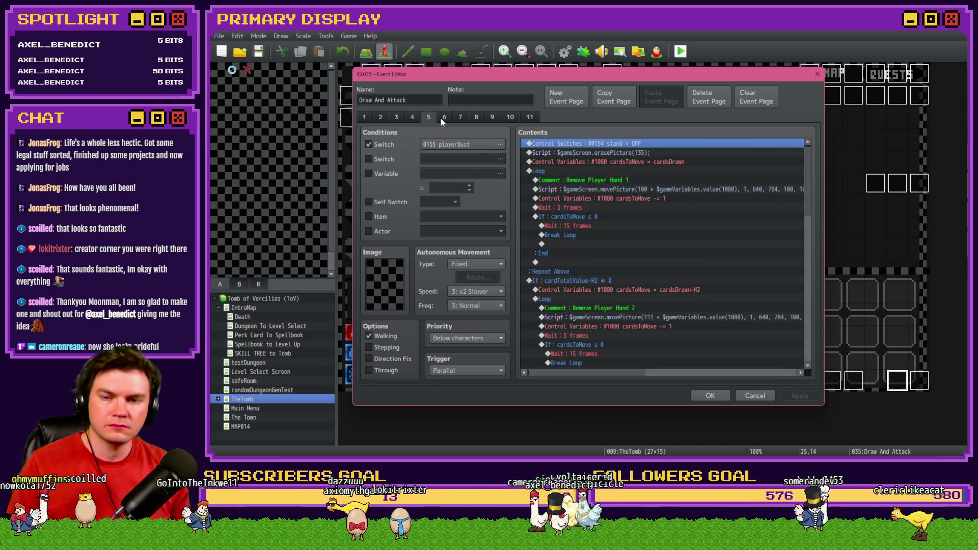
pyautogui.click(442, 118)
pyautogui.click(433, 120)
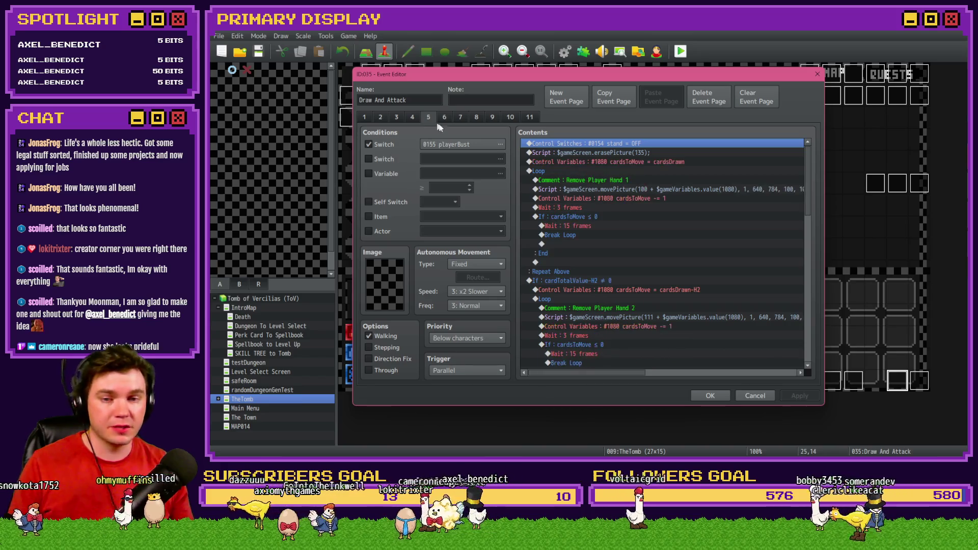
pyautogui.click(589, 181)
pyautogui.scroll(-8, 596, 184)
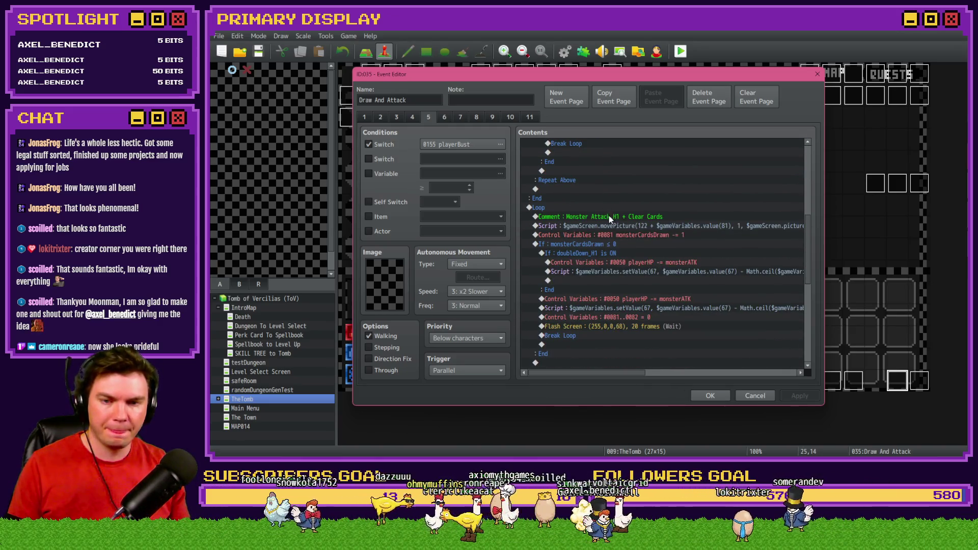
# Step: Inspect the Monster Attack H1 loop that subtracts monsterATK from playerHP
pyautogui.click(611, 218)
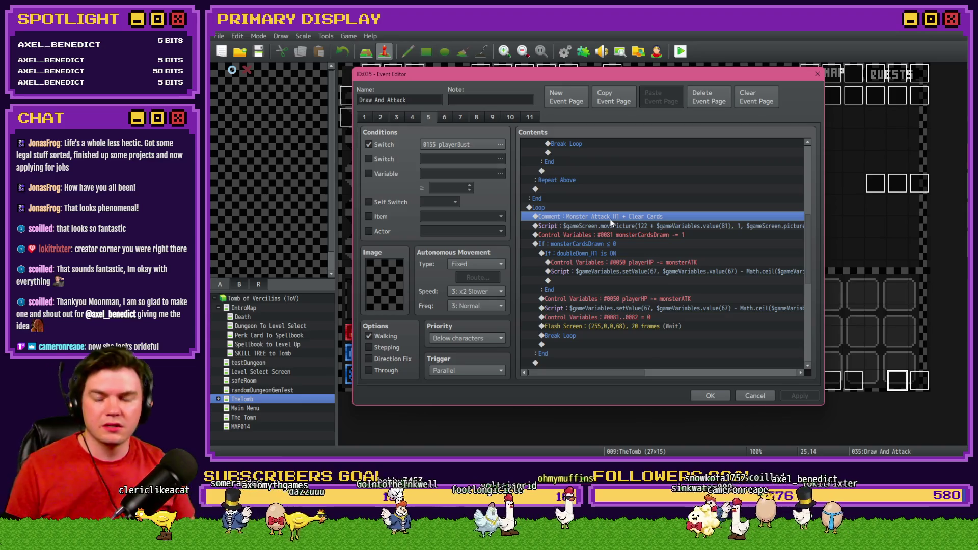
pyautogui.scroll(-2, 611, 223)
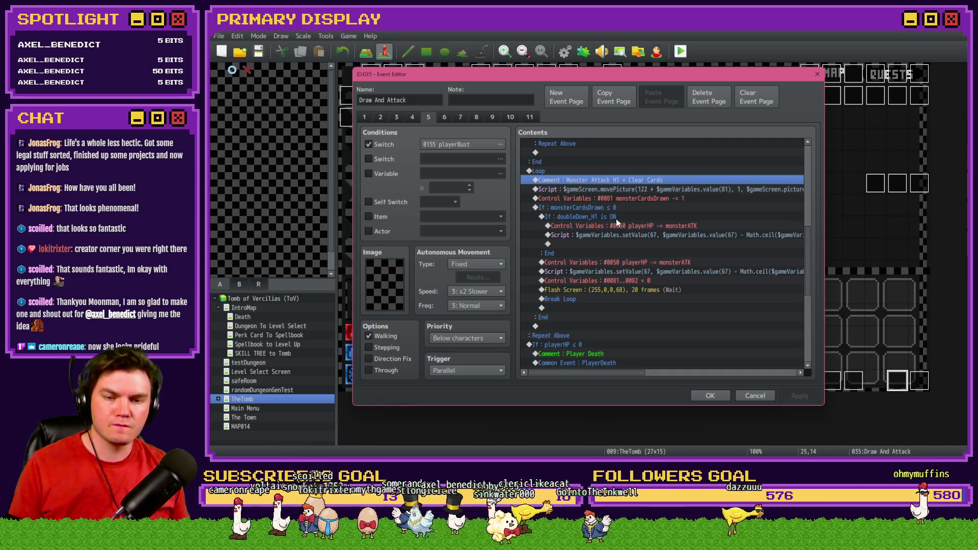
pyautogui.click(616, 219)
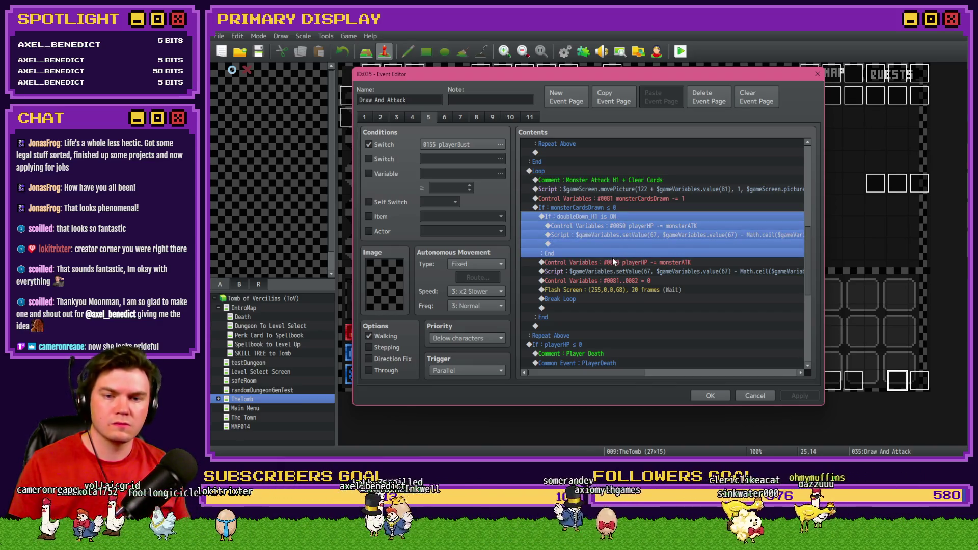
pyautogui.click(607, 208)
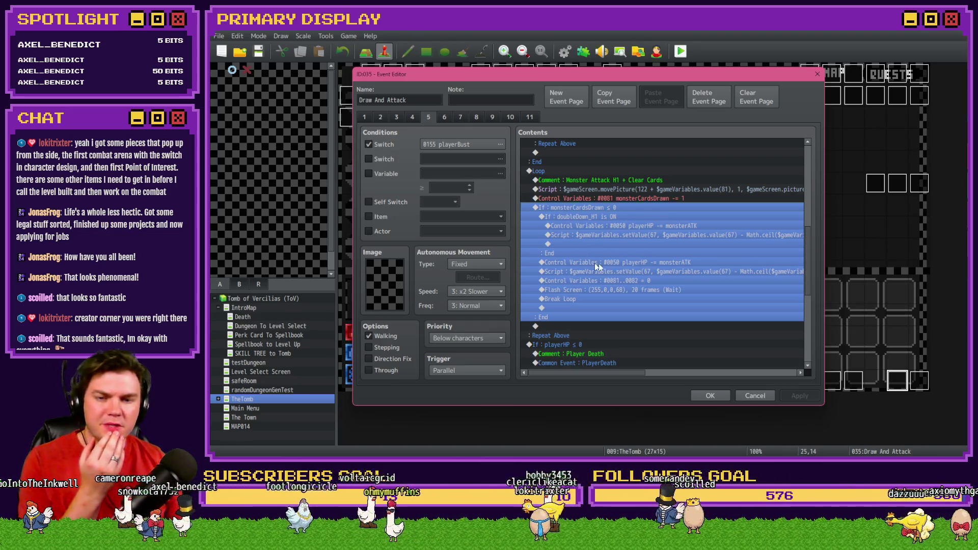
pyautogui.click(601, 227)
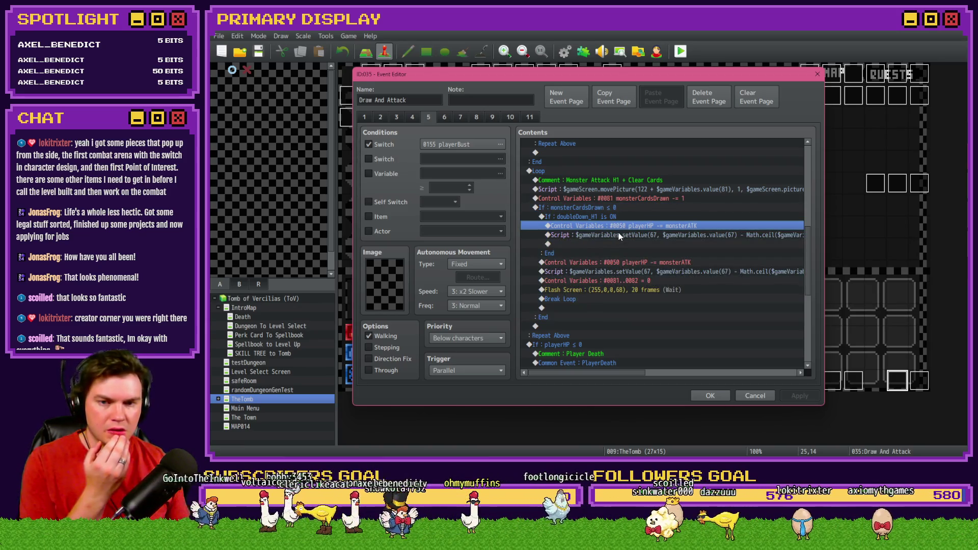
pyautogui.moveTo(618, 233); pyautogui.dragTo(608, 228)
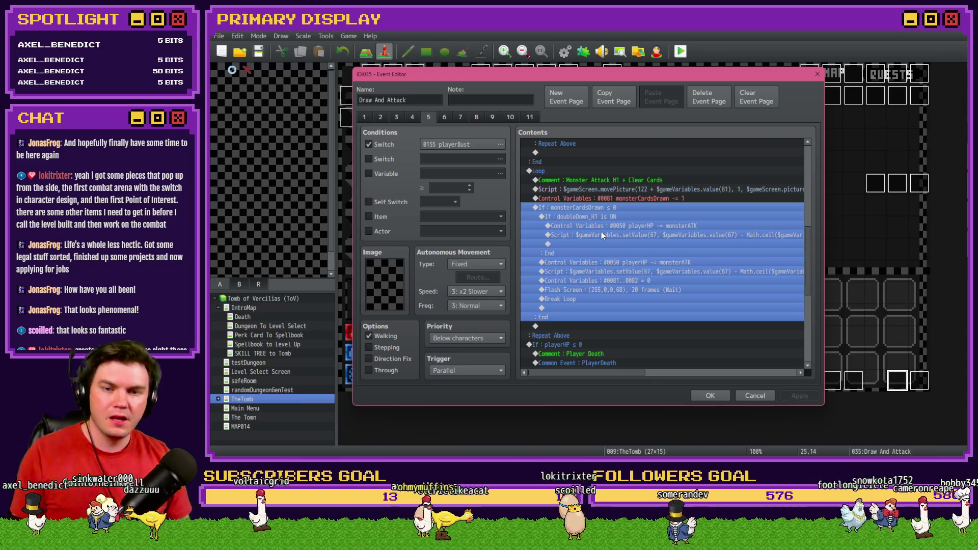
pyautogui.scroll(-5, 610, 216)
pyautogui.scroll(3, 610, 216)
pyautogui.scroll(2, 610, 217)
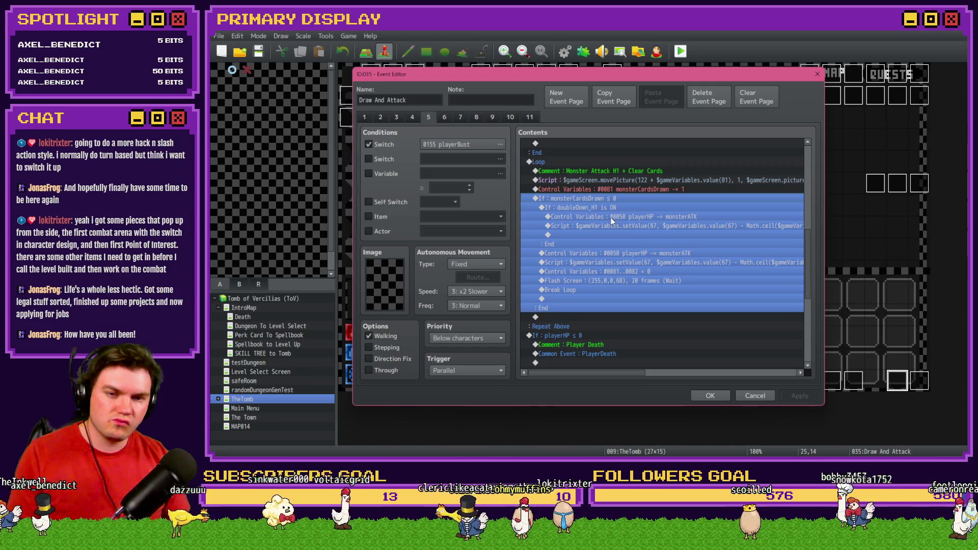
pyautogui.click(611, 219)
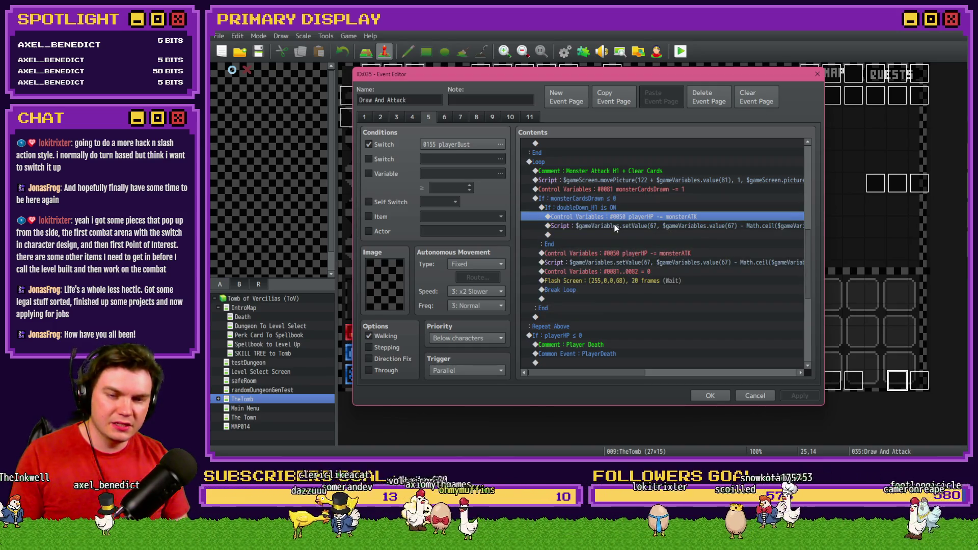
pyautogui.click(615, 226)
pyautogui.click(647, 220)
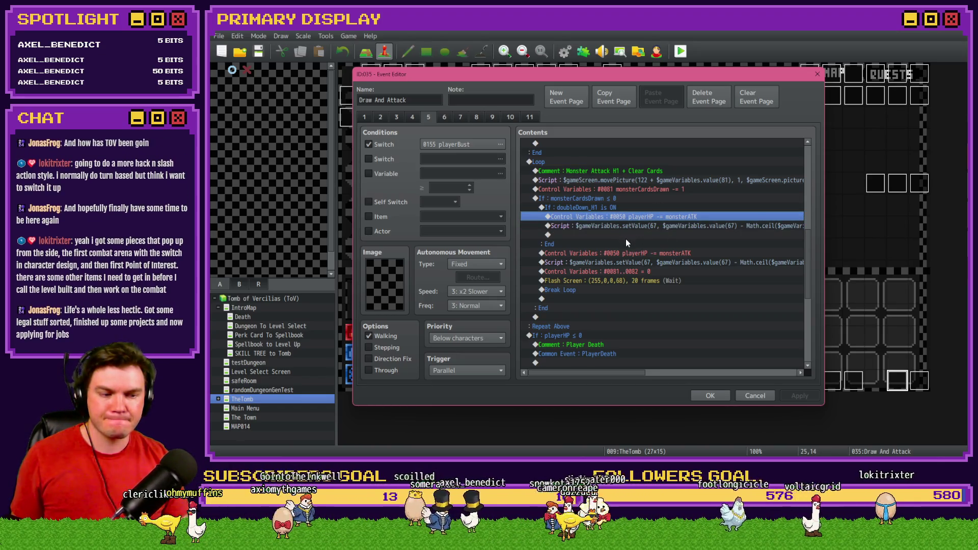
pyautogui.click(611, 199)
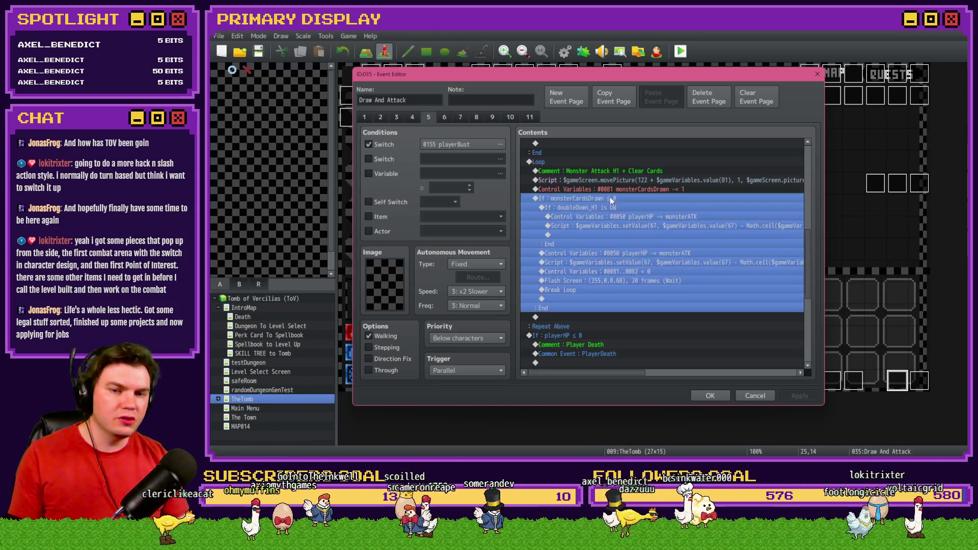
pyautogui.moveTo(631, 372)
pyautogui.mouseDown()
pyautogui.moveTo(787, 382)
pyautogui.moveTo(721, 377)
pyautogui.moveTo(589, 316)
pyautogui.mouseUp()
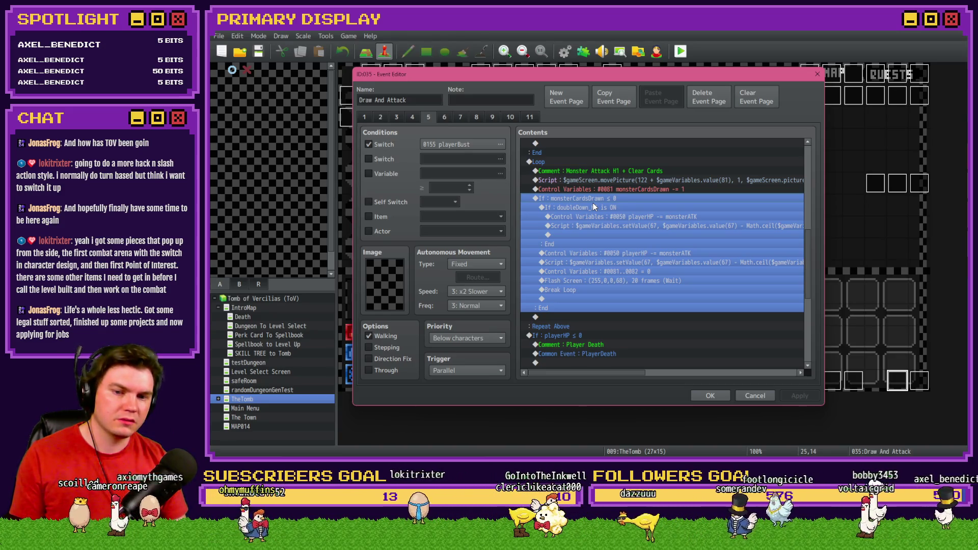
pyautogui.scroll(-6, 593, 204)
pyautogui.scroll(5, 607, 282)
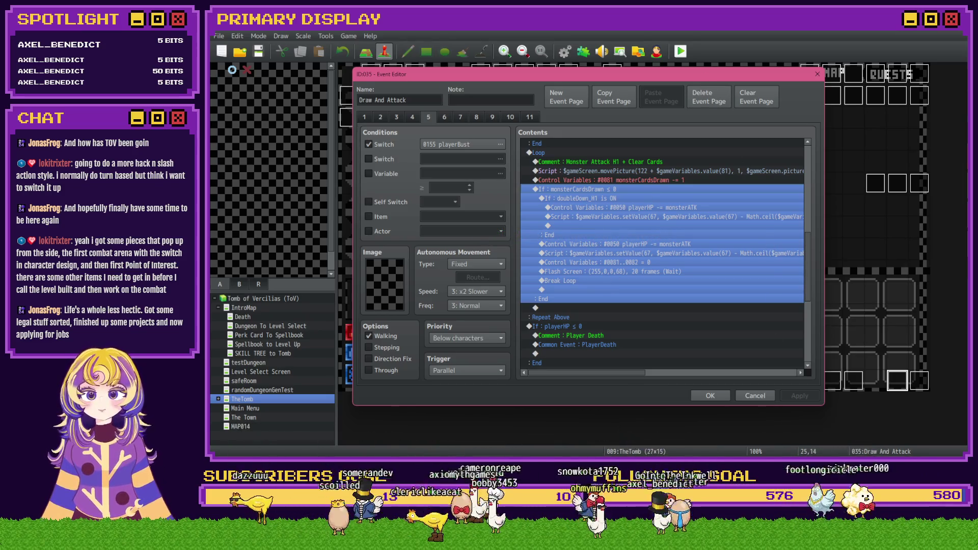
pyautogui.hotkey('alt', 'Tab')
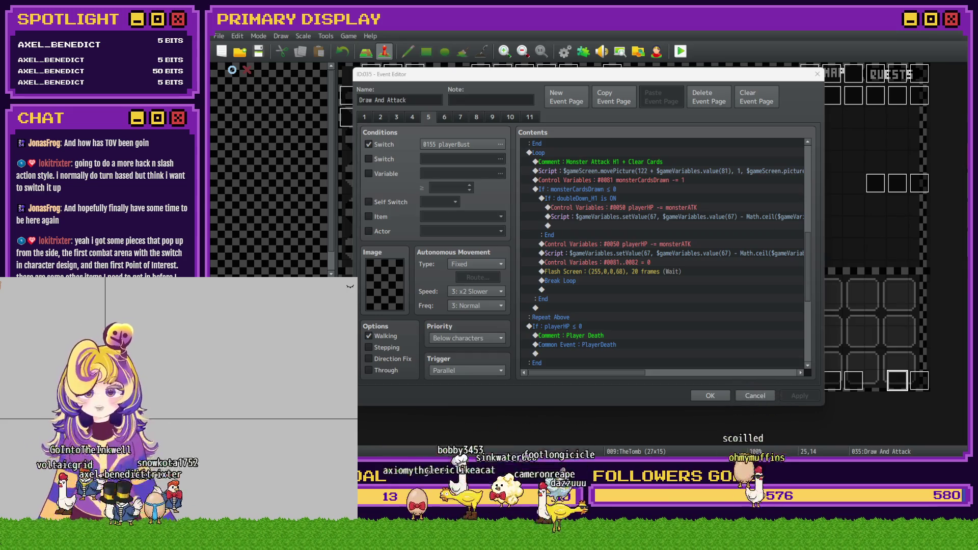
pyautogui.click(350, 287)
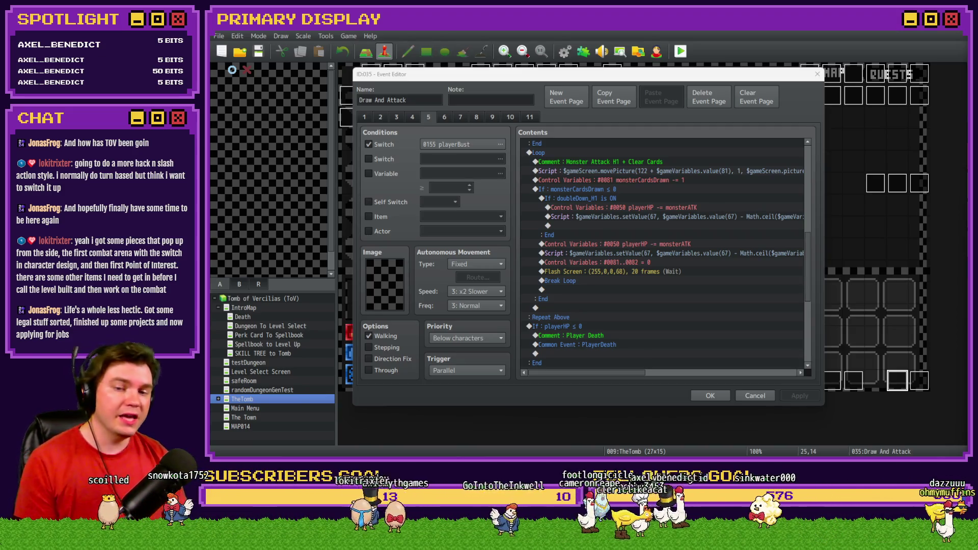
# Step: Accept the event edits, save the game, and launch a new playtest at the perk card choice
pyautogui.click(710, 396)
pyautogui.click(681, 51)
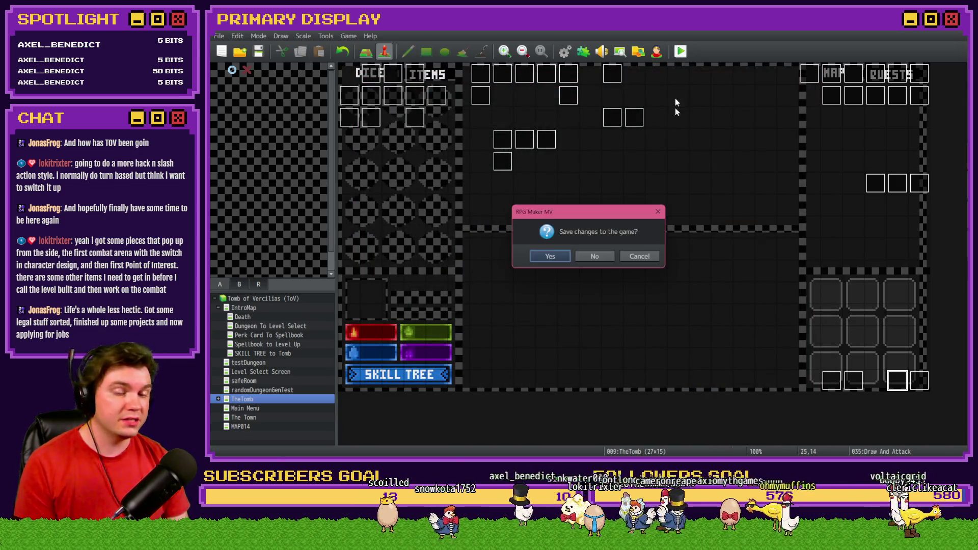
pyautogui.click(543, 256)
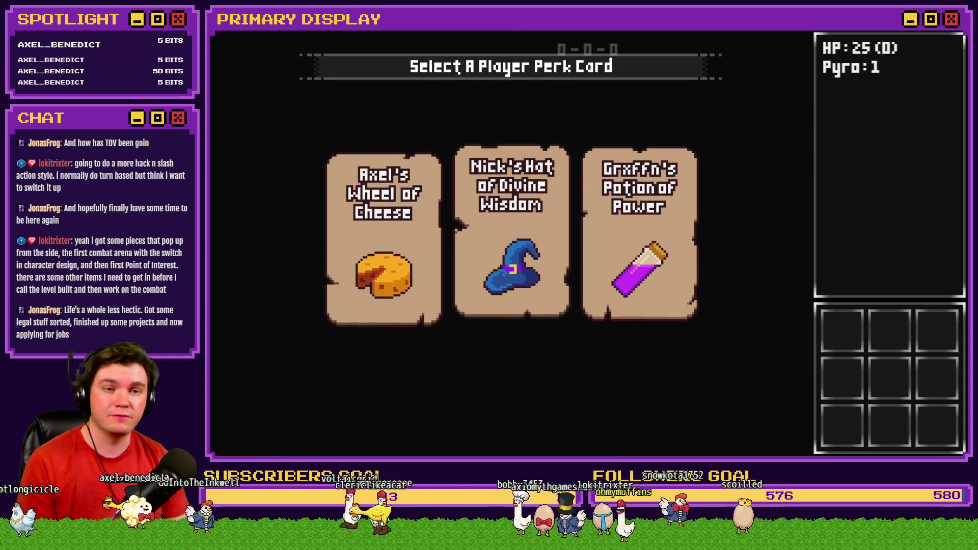
# Step: Quit the running playtest and switch to the Tomb of Vercilias Trello board
pyautogui.hotkey('alt', 'F4')
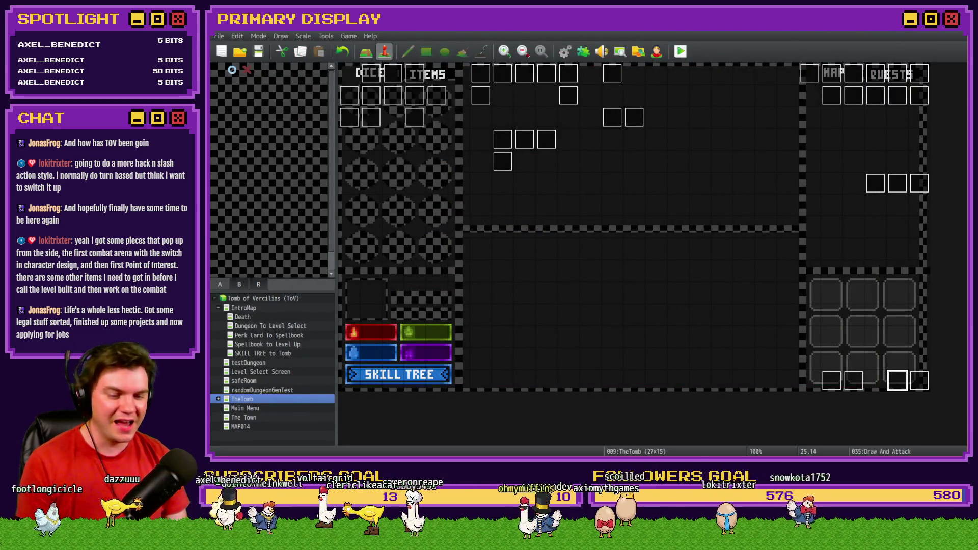
pyautogui.hotkey('alt', 'Tab')
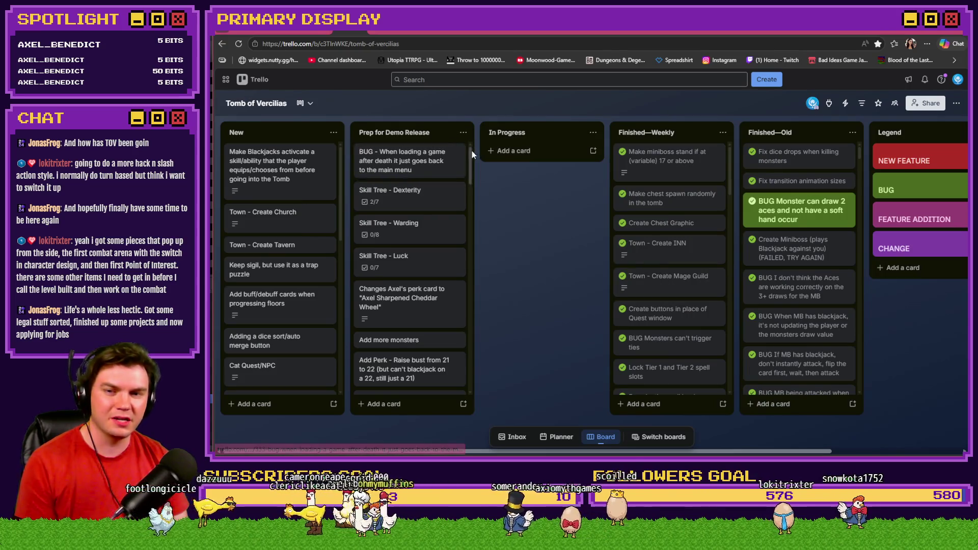
pyautogui.scroll(-10, 472, 150)
pyautogui.scroll(-10, 428, 377)
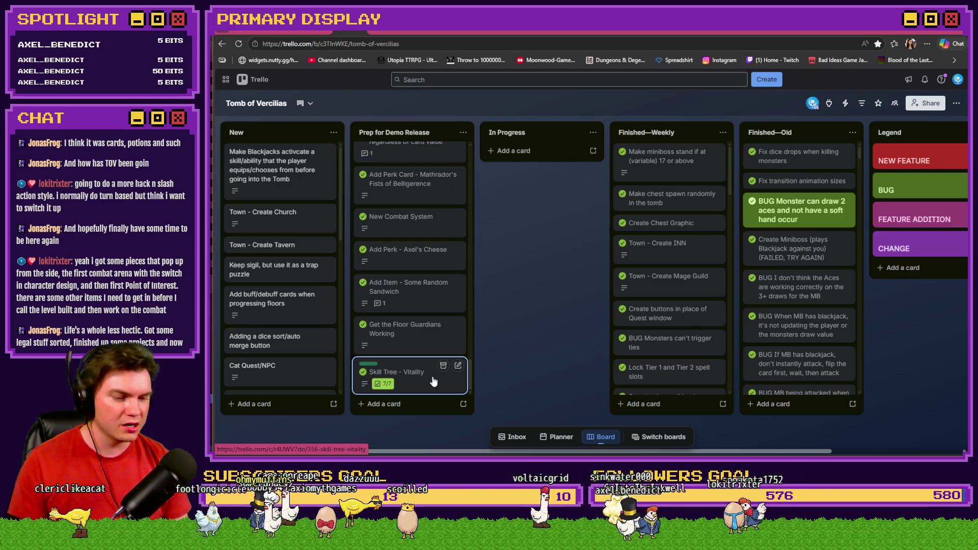
pyautogui.scroll(5, 430, 369)
pyautogui.scroll(3, 426, 375)
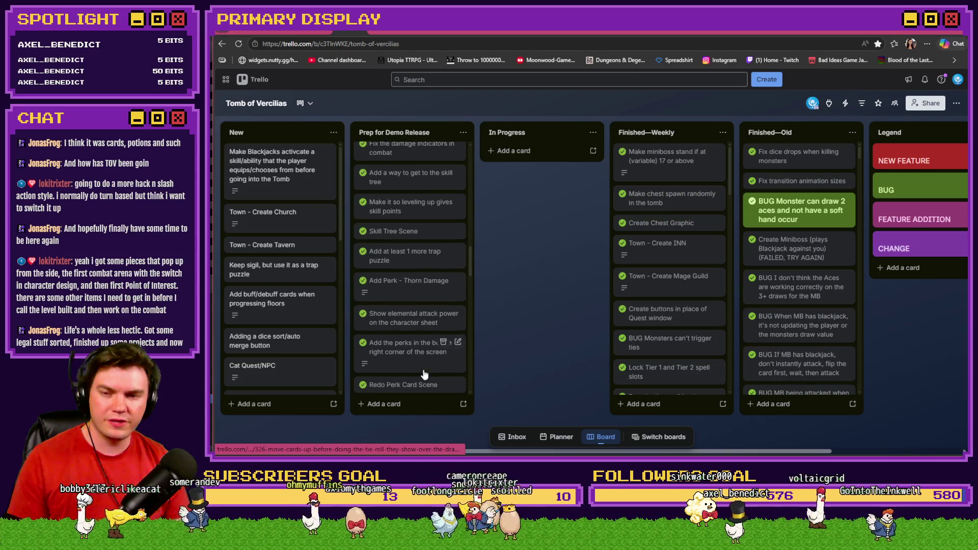
pyautogui.scroll(2, 426, 353)
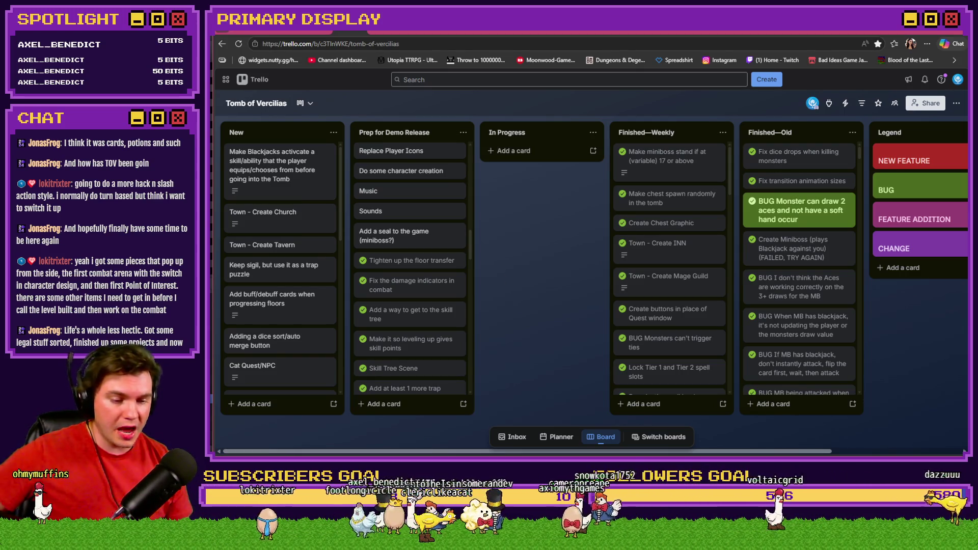
# Step: Start a new playtest, take the Spiked Pauldron perk, and close the skill tree
pyautogui.hotkey('alt', 'Tab')
pyautogui.click(679, 52)
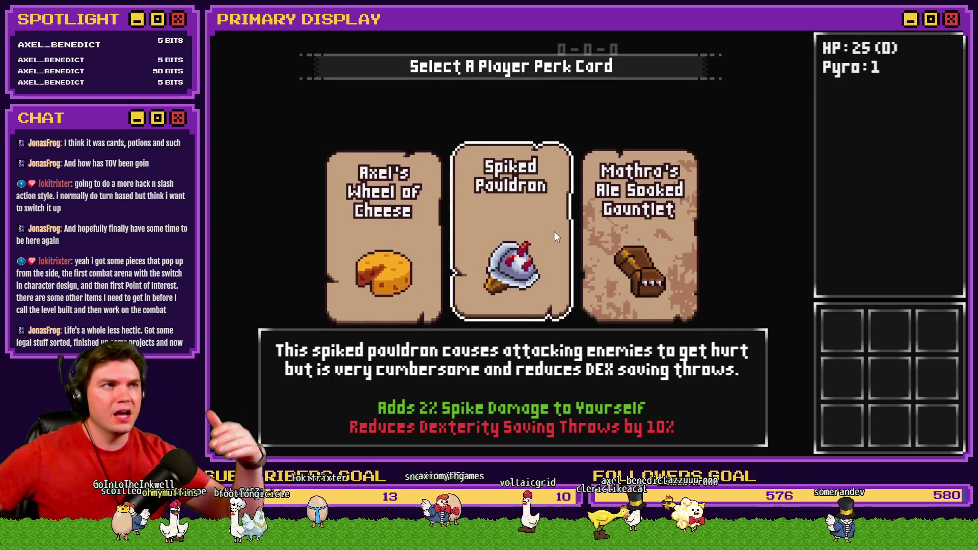
pyautogui.click(542, 249)
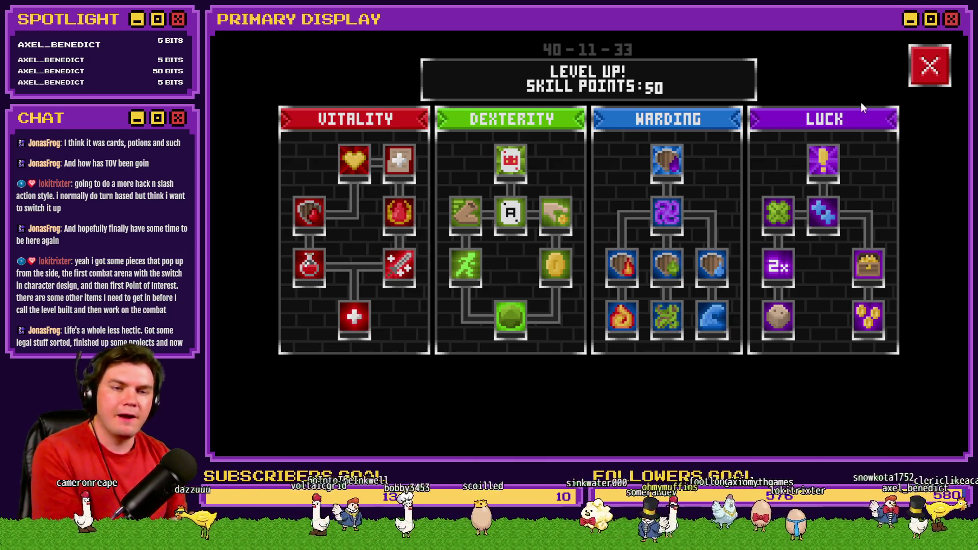
pyautogui.click(931, 66)
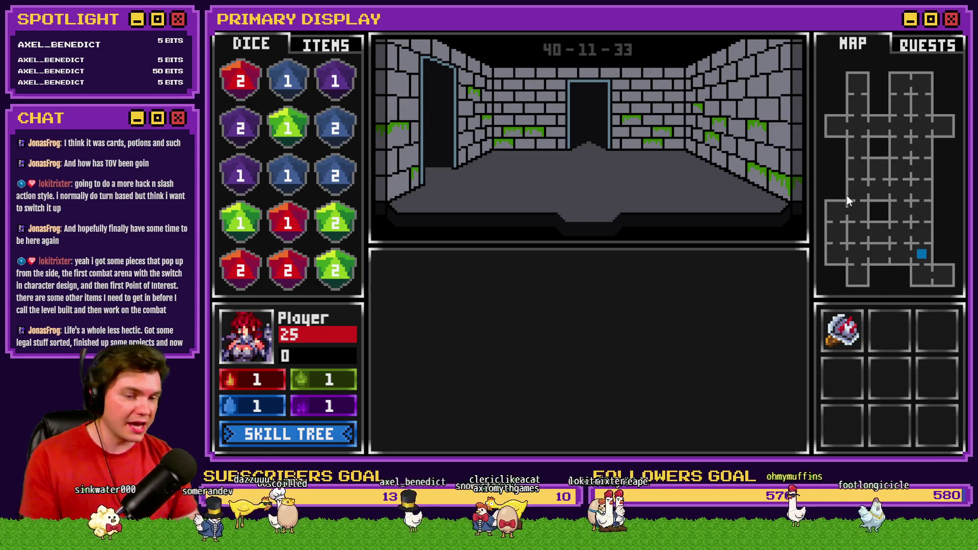
# Step: Walk through the dungeon to the locked door and show the item inventory
pyautogui.press('Up')
pyautogui.press('Up')
pyautogui.press('Up')
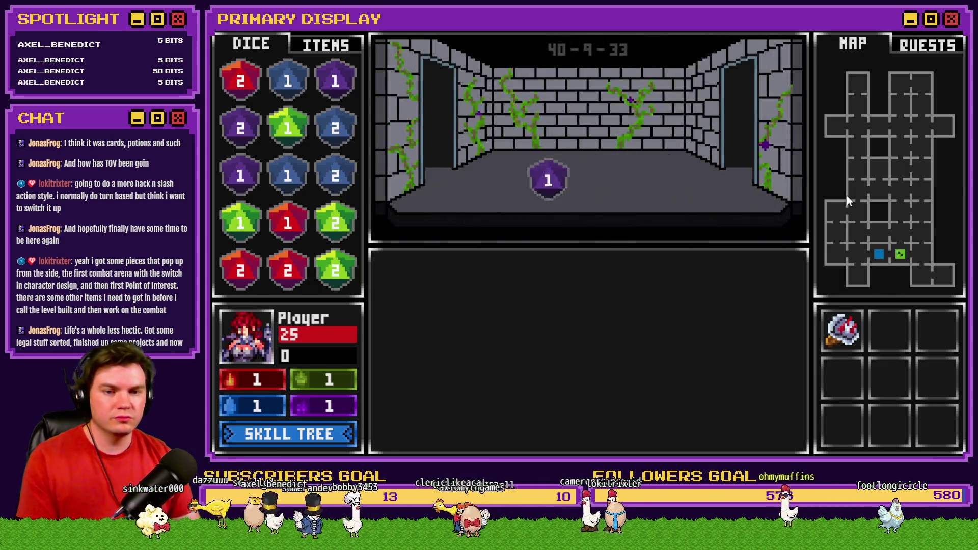
pyautogui.press('Right')
pyautogui.press('Up')
pyautogui.press('Up')
pyautogui.press('Up')
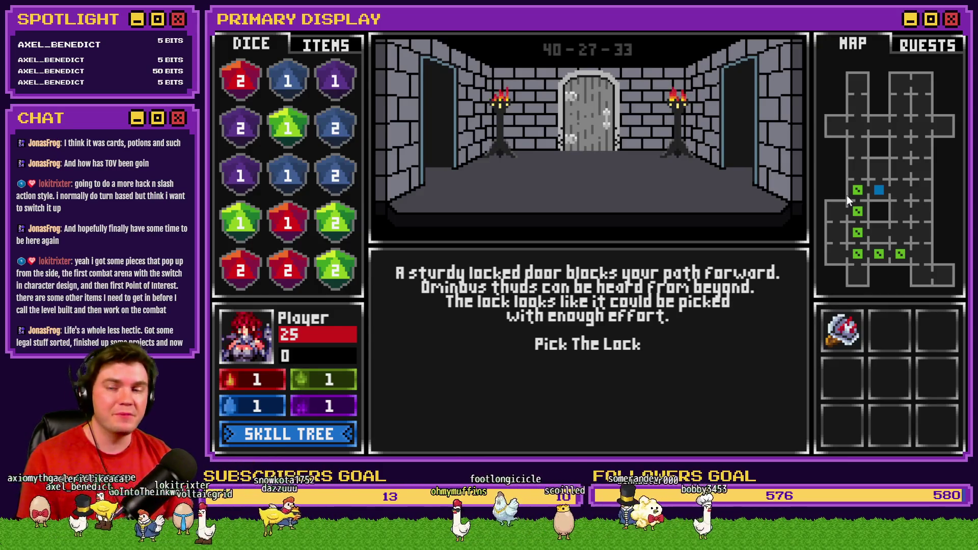
pyautogui.click(317, 49)
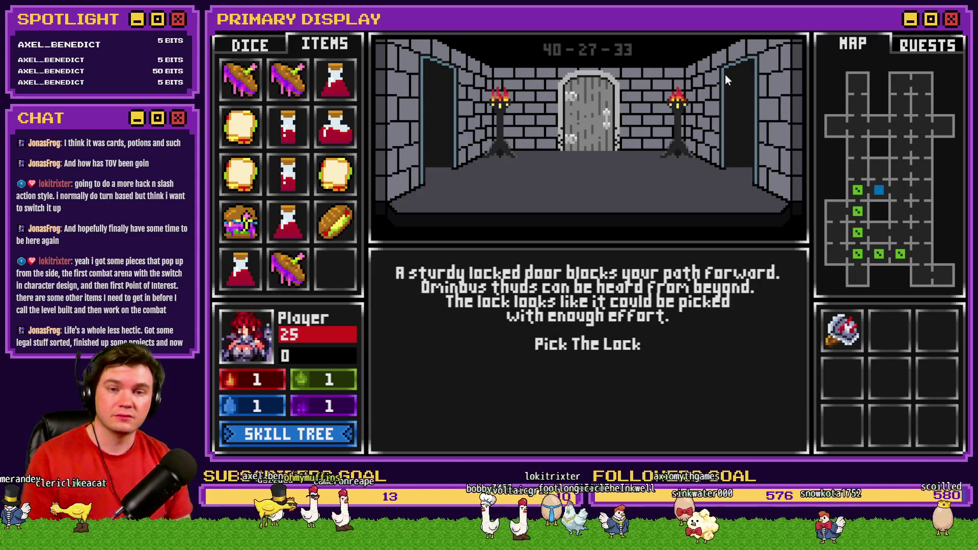
# Step: Choose Pick The Lock and clear matching gem groups until the blue and green counters empty
pyautogui.click(630, 337)
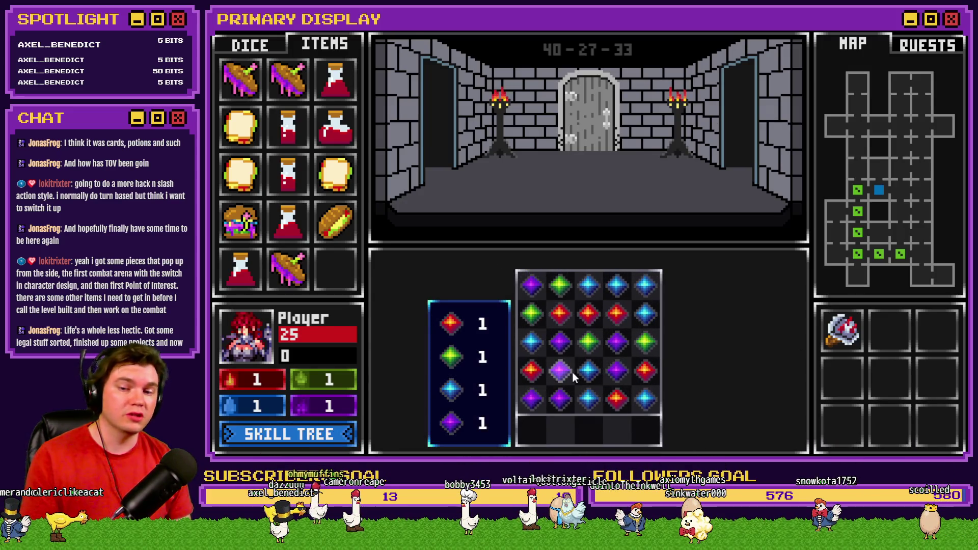
pyautogui.click(573, 372)
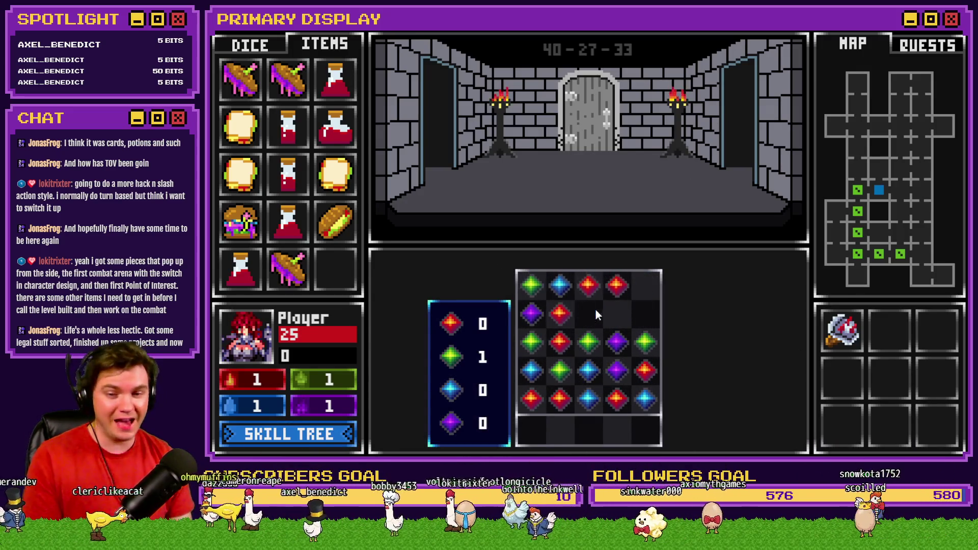
pyautogui.click(608, 372)
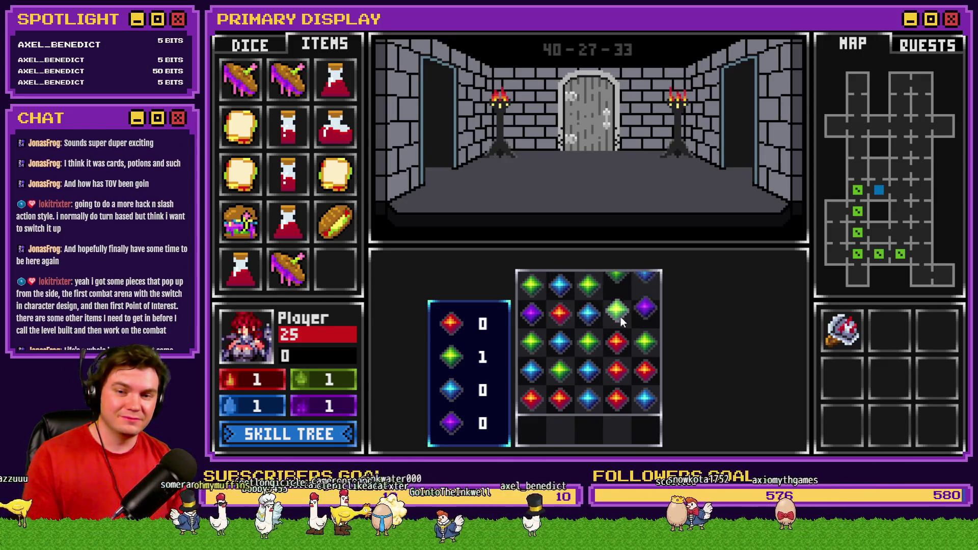
pyautogui.click(620, 315)
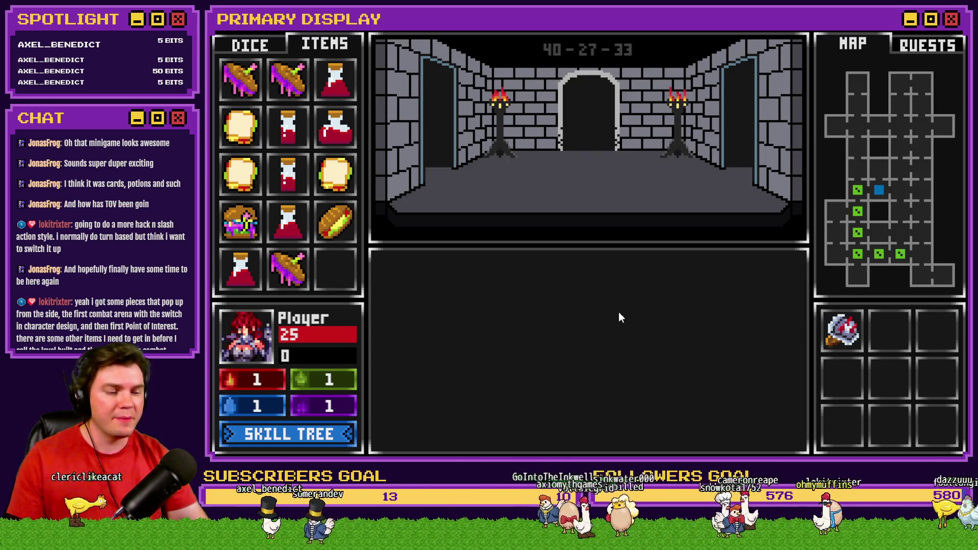
# Step: Go through the open door, take the Nick's Hat of Divine Wisdom perk, and advance through the rooms
pyautogui.click(631, 331)
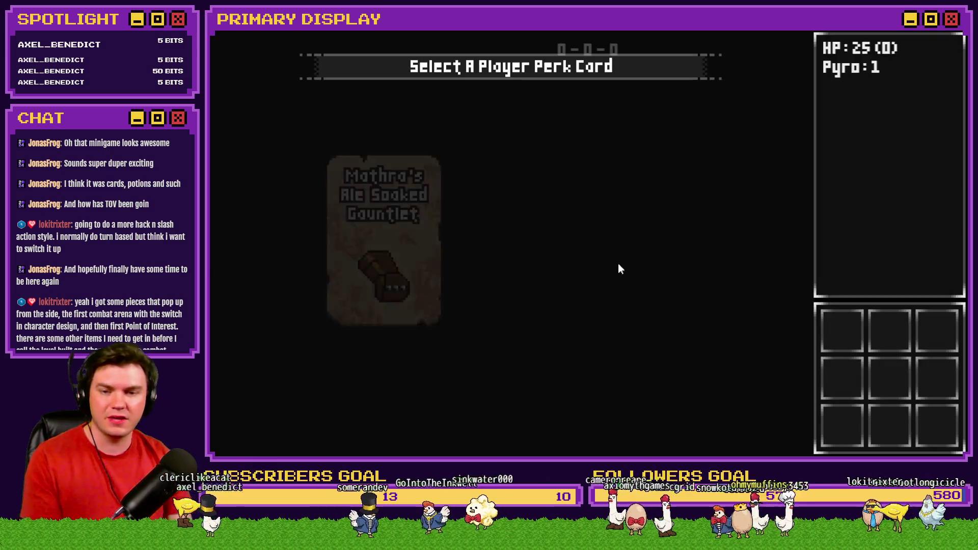
pyautogui.click(490, 231)
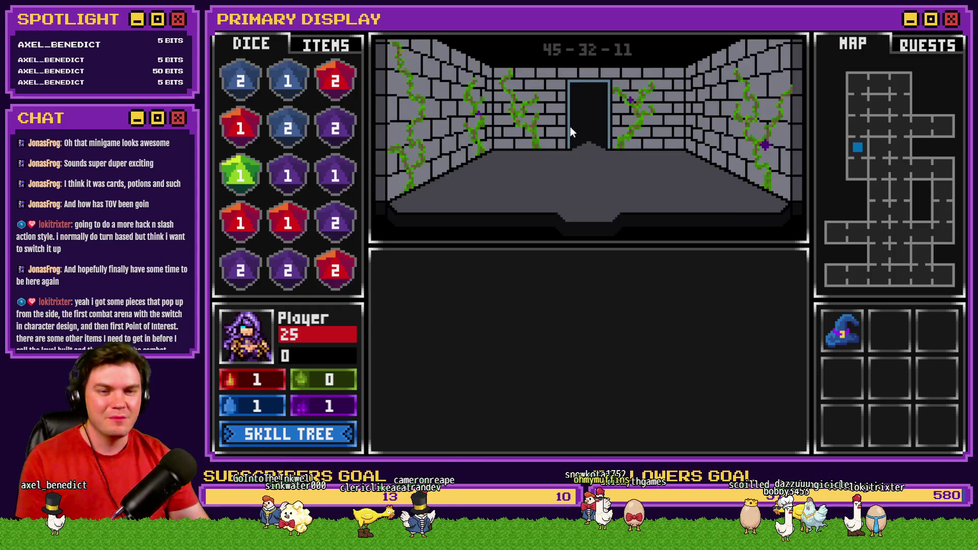
pyautogui.click(570, 126)
pyautogui.click(570, 126)
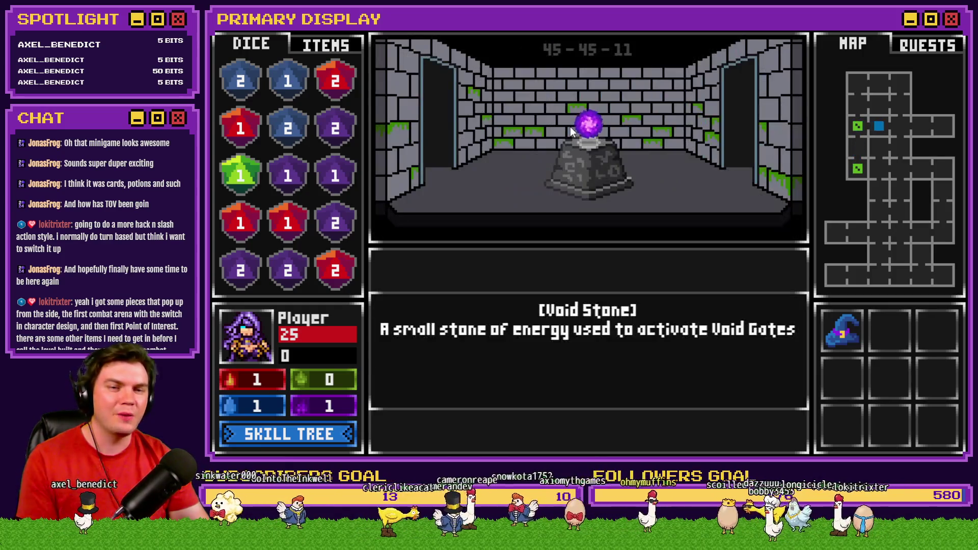
pyautogui.click(570, 126)
pyautogui.click(570, 127)
pyautogui.click(570, 126)
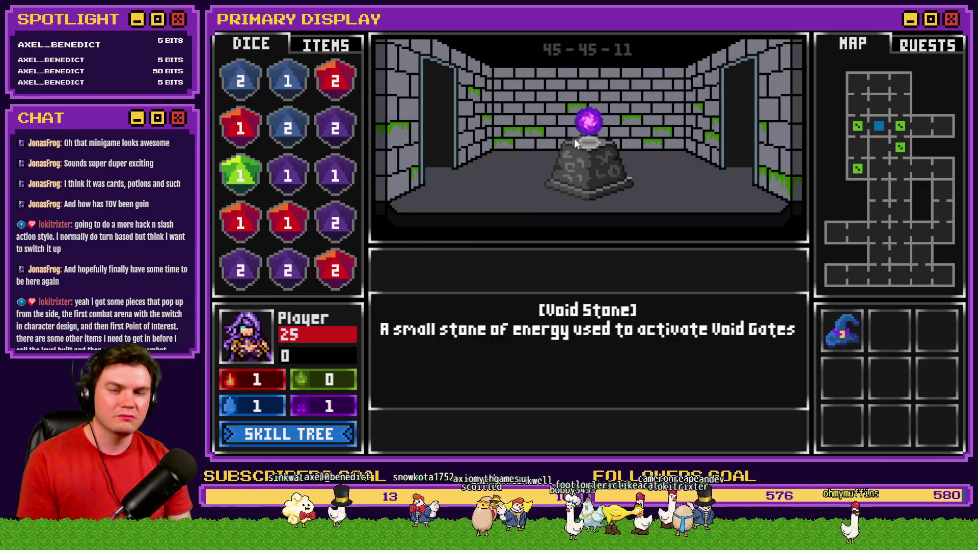
# Step: Take the Void Stone from its pedestal
pyautogui.click(586, 130)
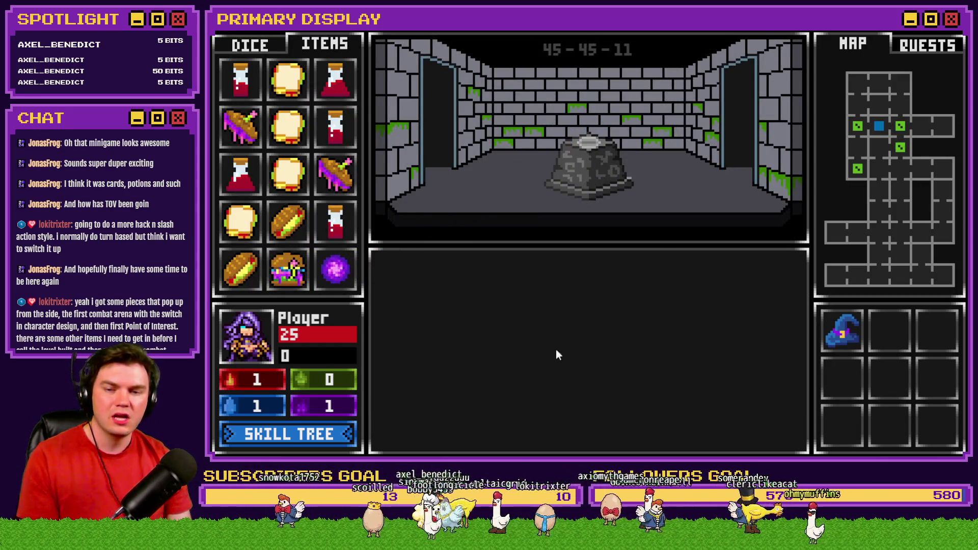
pyautogui.moveTo(327, 275)
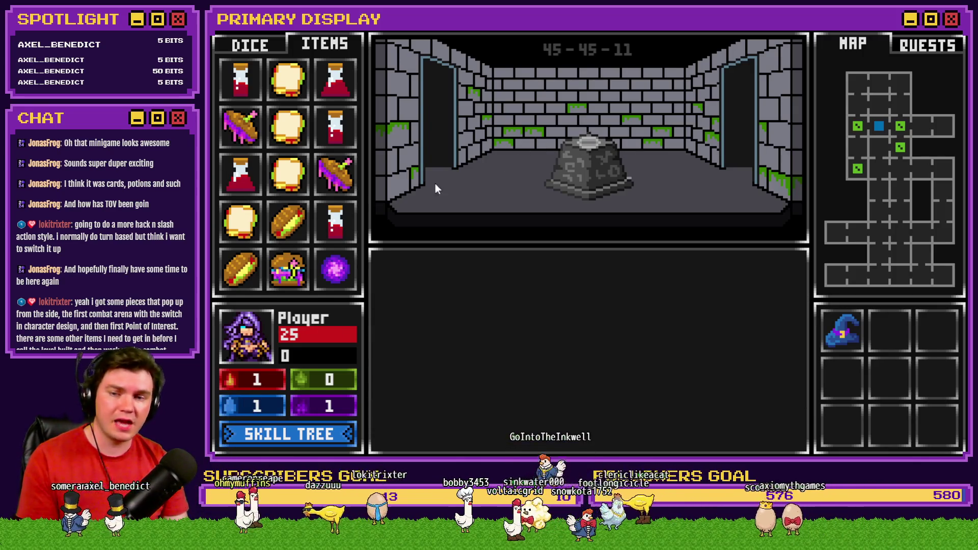
pyautogui.moveTo(332, 224)
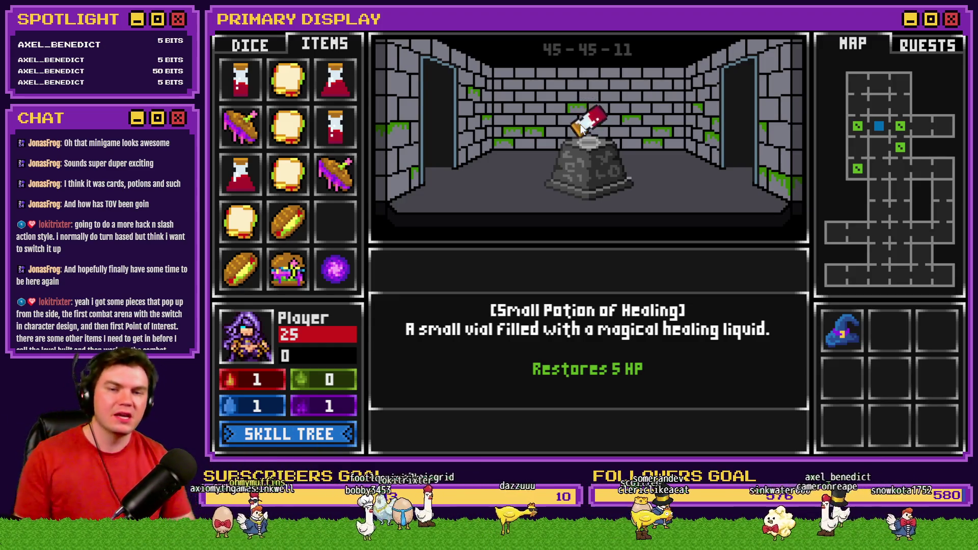
# Step: Walk the corridors with W and A to the next locked door and choose Pick The Lock
pyautogui.press('w')
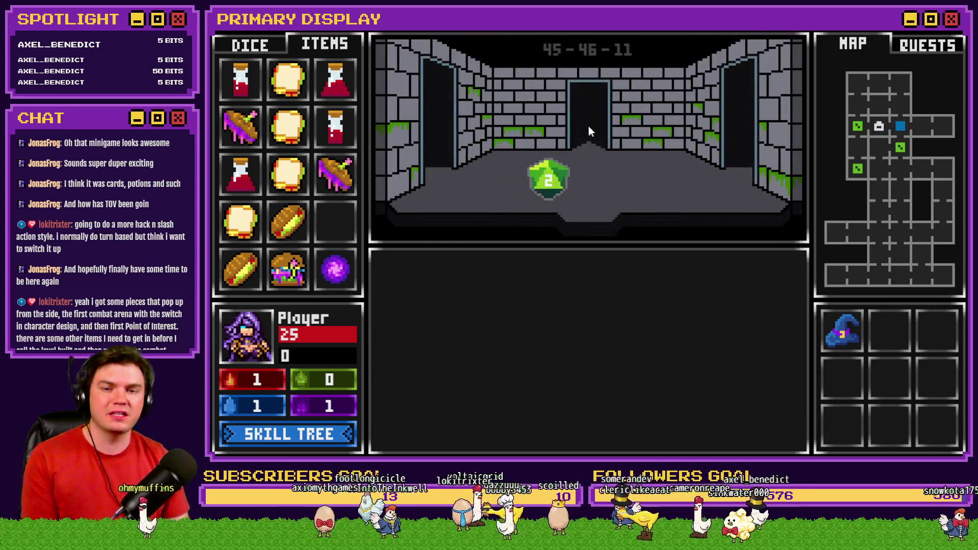
pyautogui.press('w')
pyautogui.press('w')
pyautogui.press('w')
pyautogui.press('w')
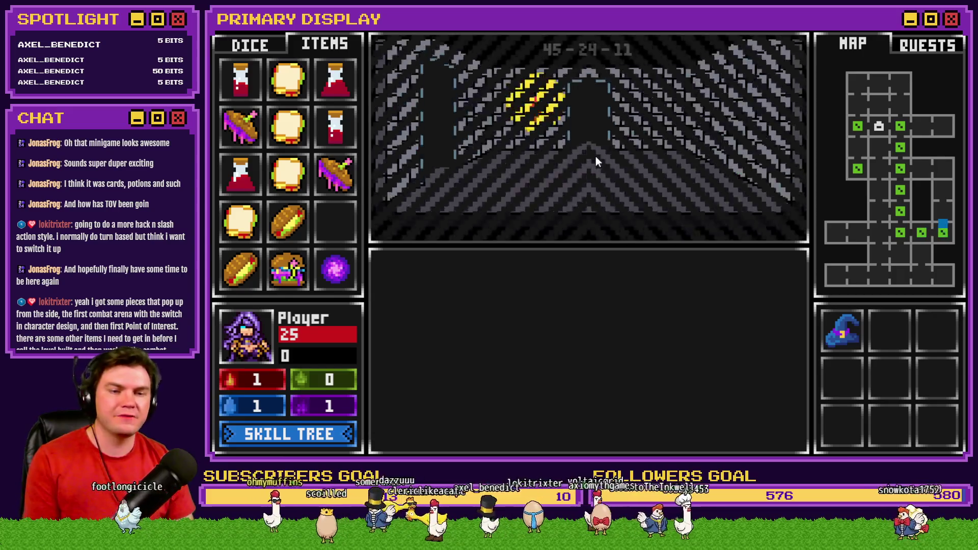
pyautogui.press('w')
pyautogui.press('w')
pyautogui.press('w')
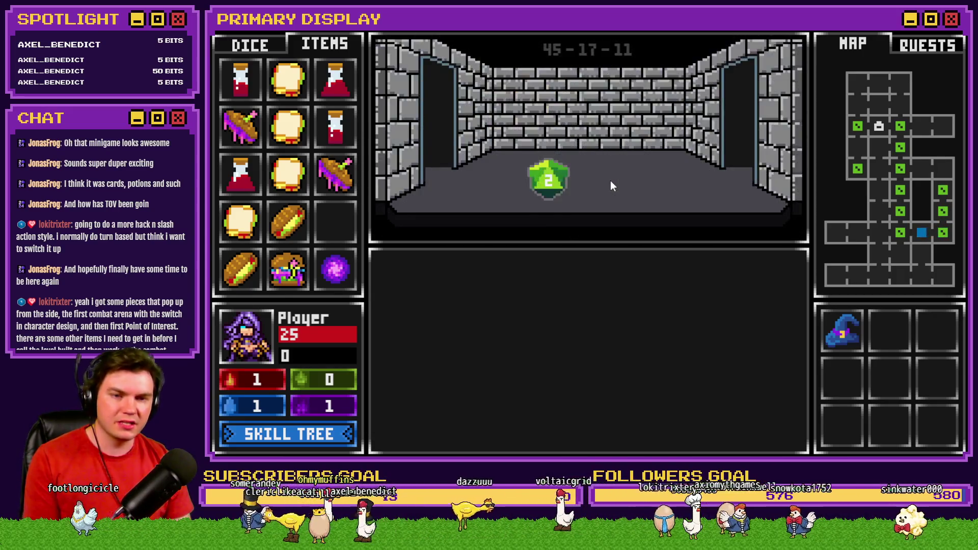
pyautogui.press('w')
pyautogui.press('w')
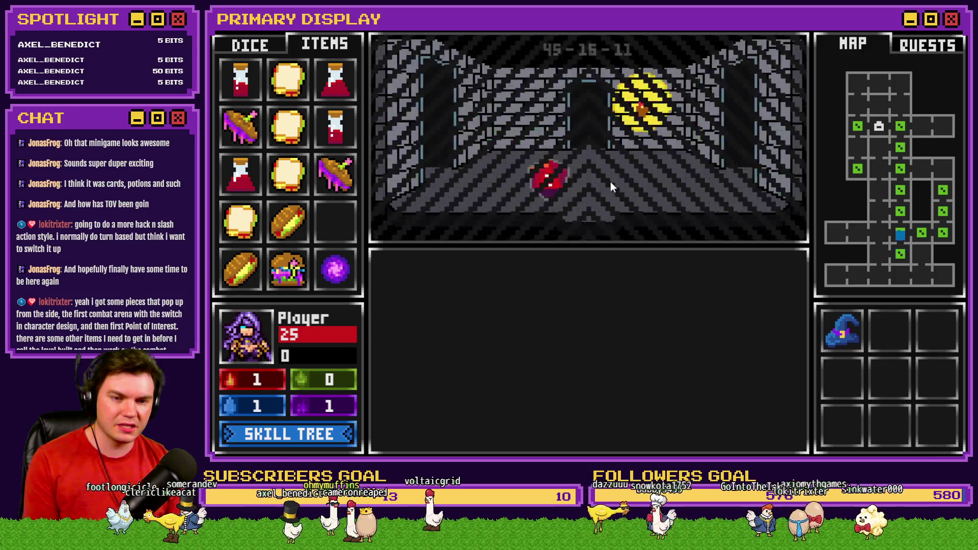
pyautogui.press('w')
pyautogui.press('a')
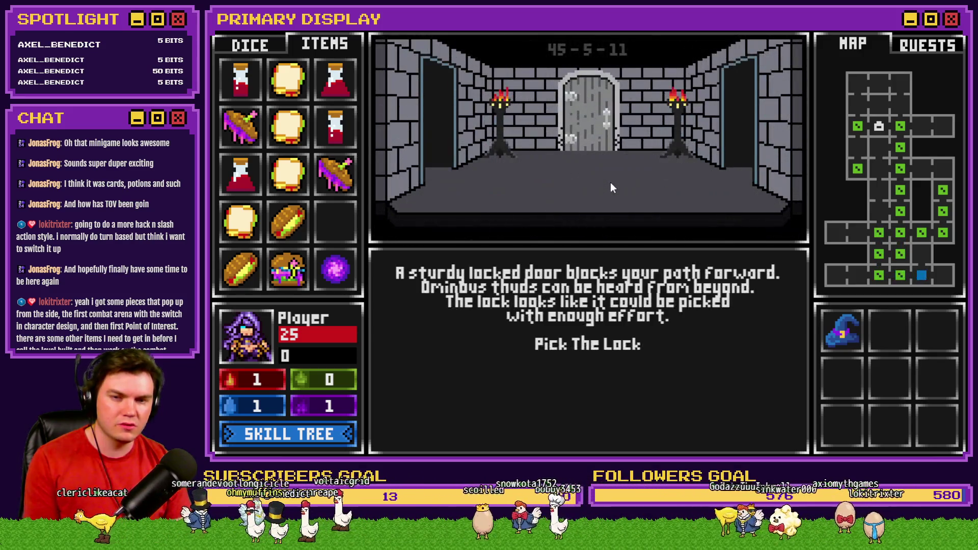
pyautogui.click(590, 345)
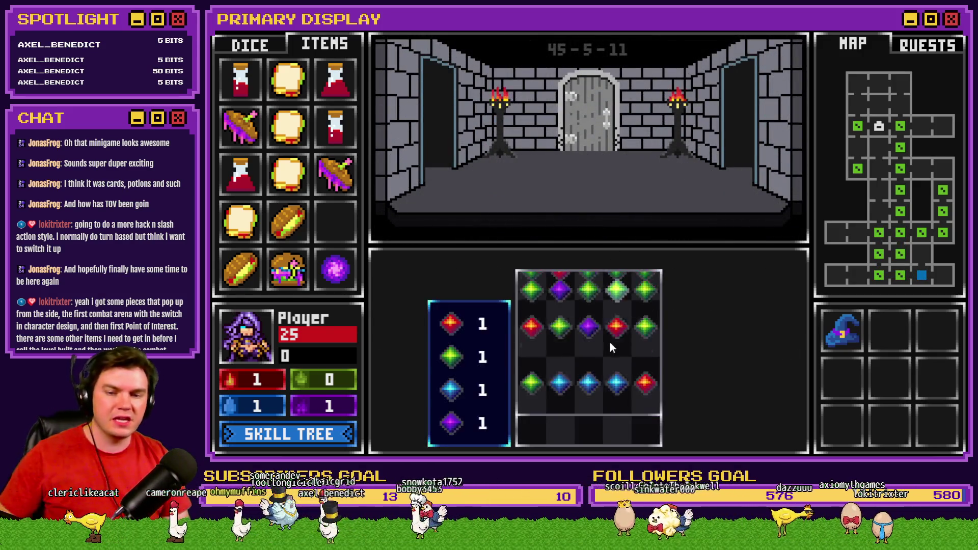
# Step: Clear the green, red and purple gem clusters until every counter hits 0, then step forward
pyautogui.click(591, 350)
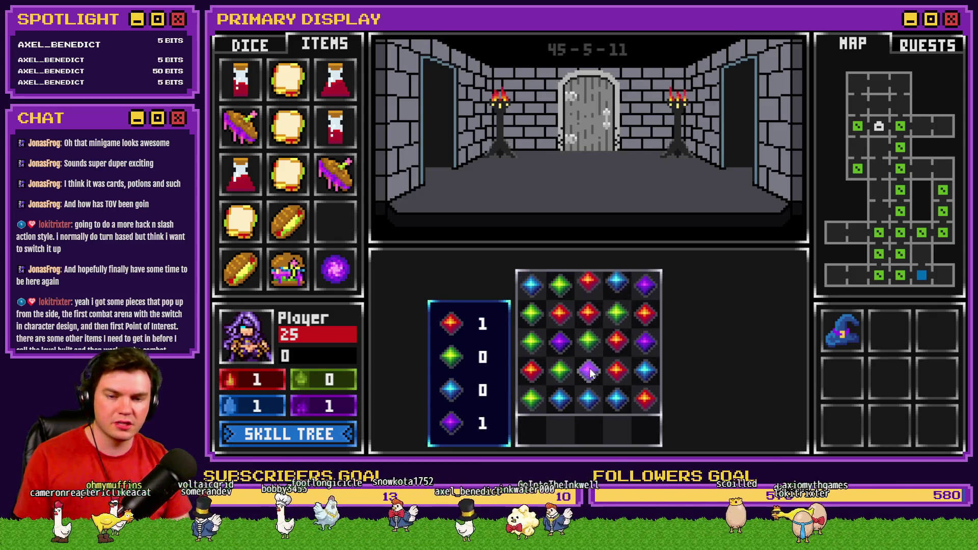
pyautogui.click(589, 395)
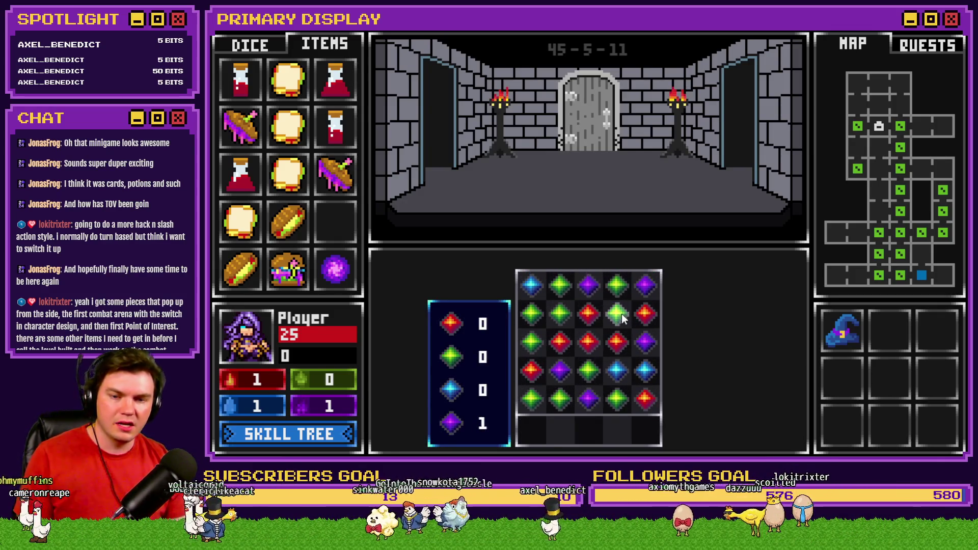
pyautogui.click(551, 314)
pyautogui.click(583, 332)
pyautogui.click(583, 334)
pyautogui.click(598, 316)
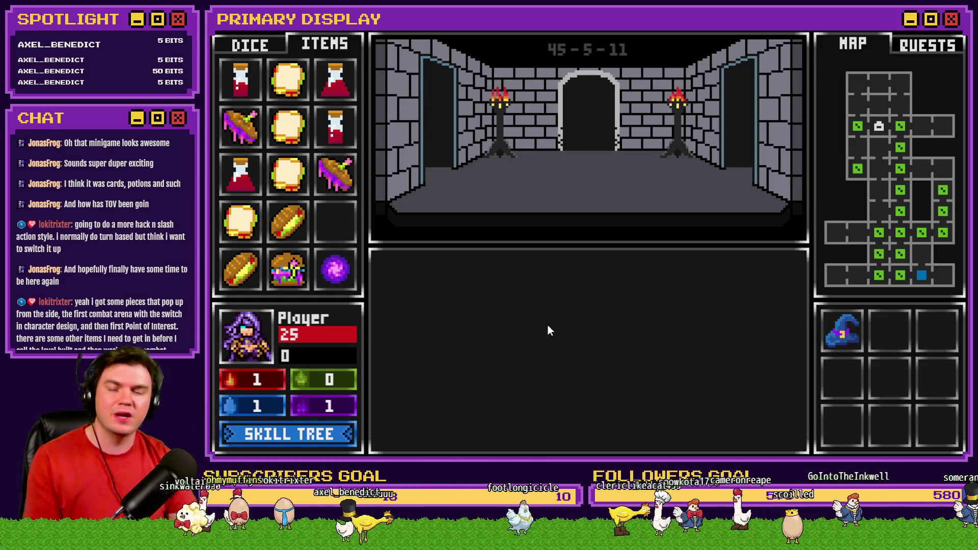
pyautogui.press('w')
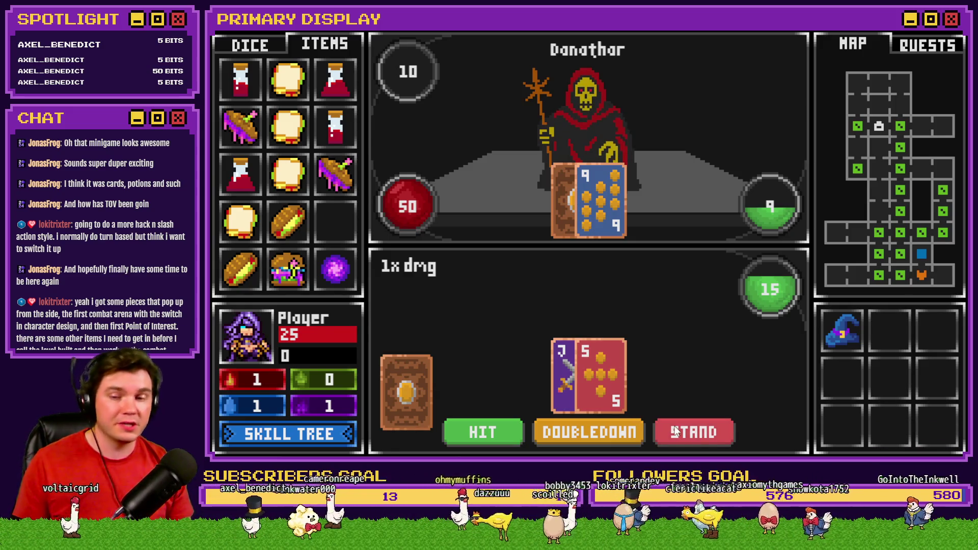
# Step: Reveal Danathar's hidden card, double down, and bet odd on the evens/odds die roll
pyautogui.click(691, 432)
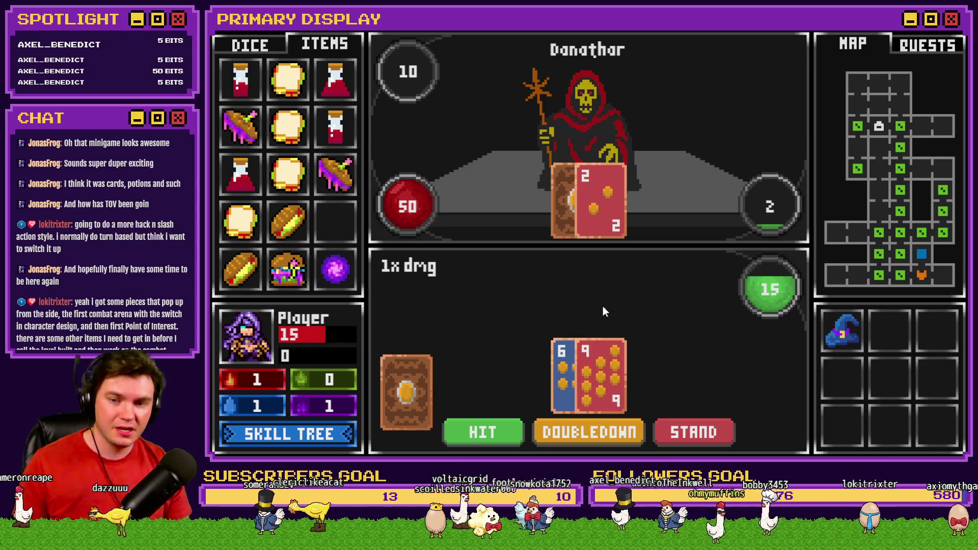
pyautogui.click(586, 436)
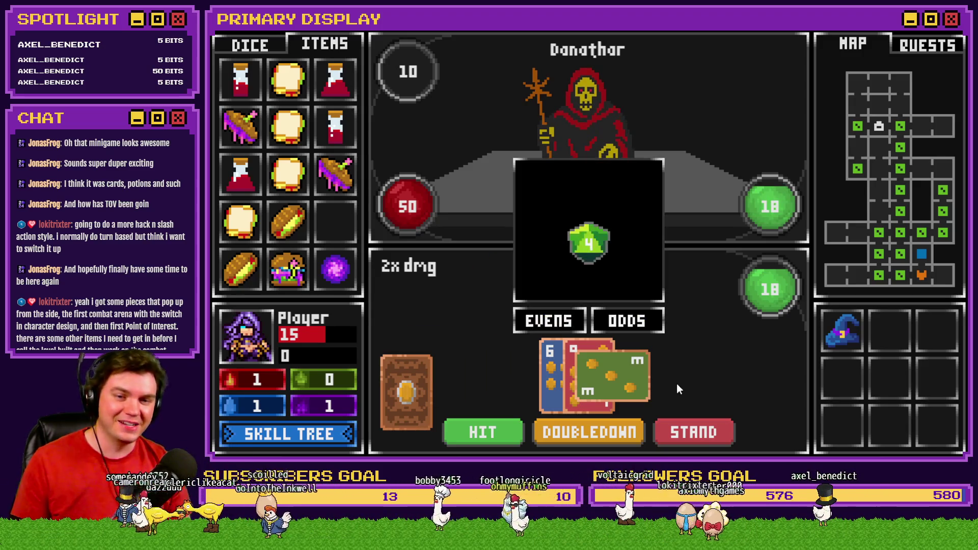
pyautogui.click(601, 320)
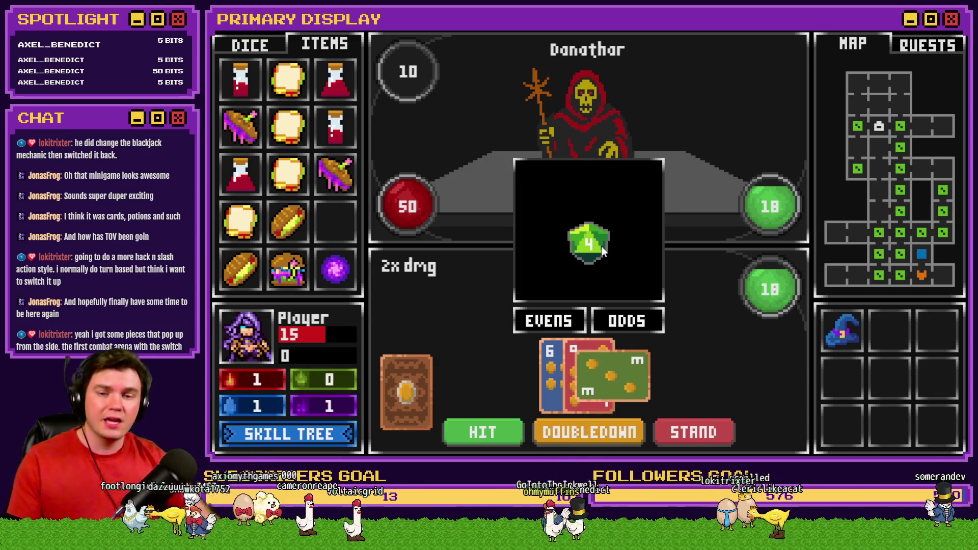
pyautogui.click(630, 320)
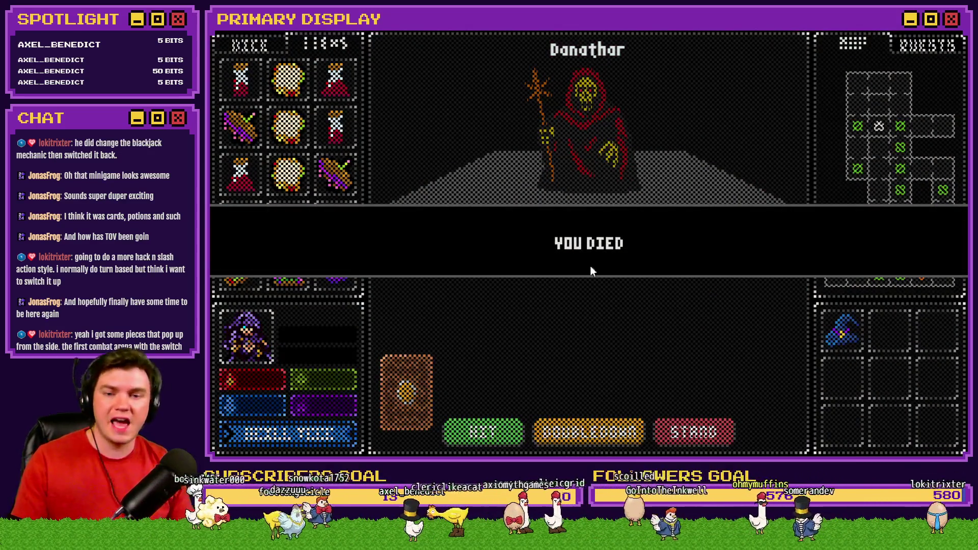
# Step: Close the game and review enemy 0505 Danathar in the Database's Enemies list
pyautogui.click(936, 35)
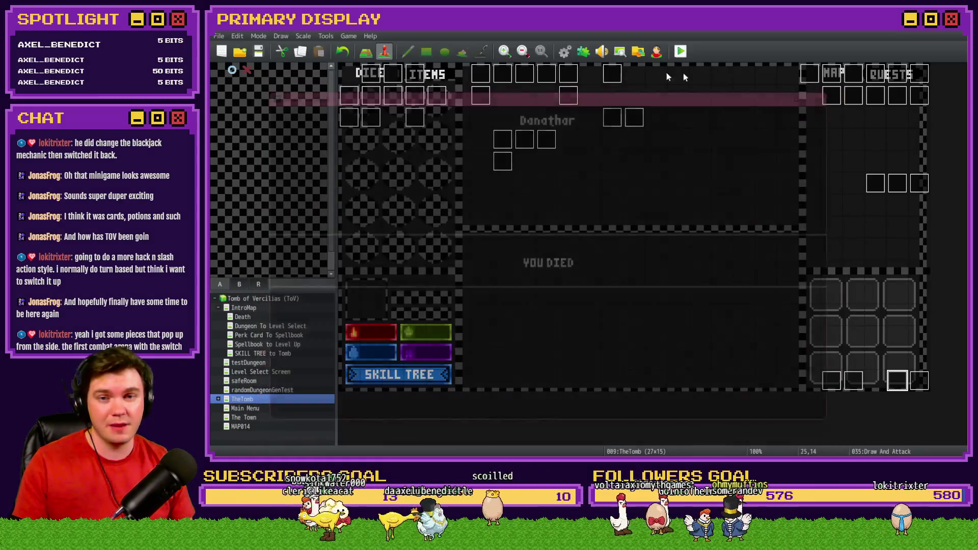
pyautogui.press('F9')
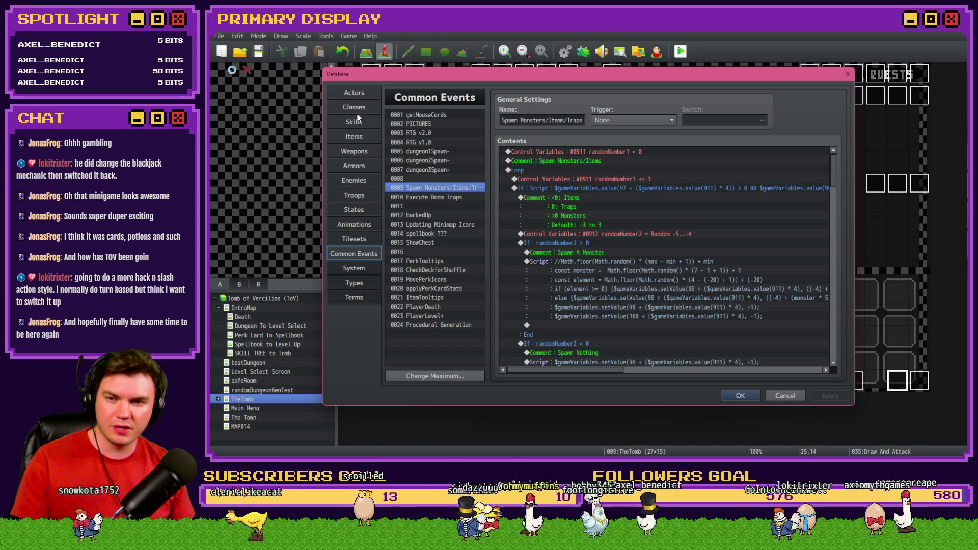
pyautogui.click(354, 179)
pyautogui.moveTo(482, 123)
pyautogui.mouseDown()
pyautogui.moveTo(486, 326)
pyautogui.moveTo(486, 318)
pyautogui.mouseUp()
pyautogui.click(437, 277)
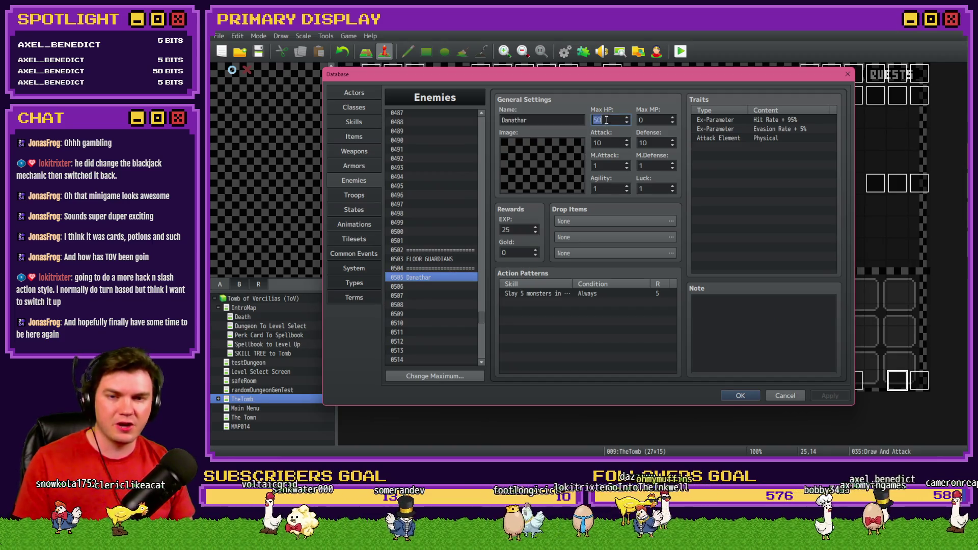
pyautogui.click(739, 396)
# Step: Save the project, start a new playtest, and pick a starting perk card
pyautogui.click(680, 53)
pyautogui.click(549, 258)
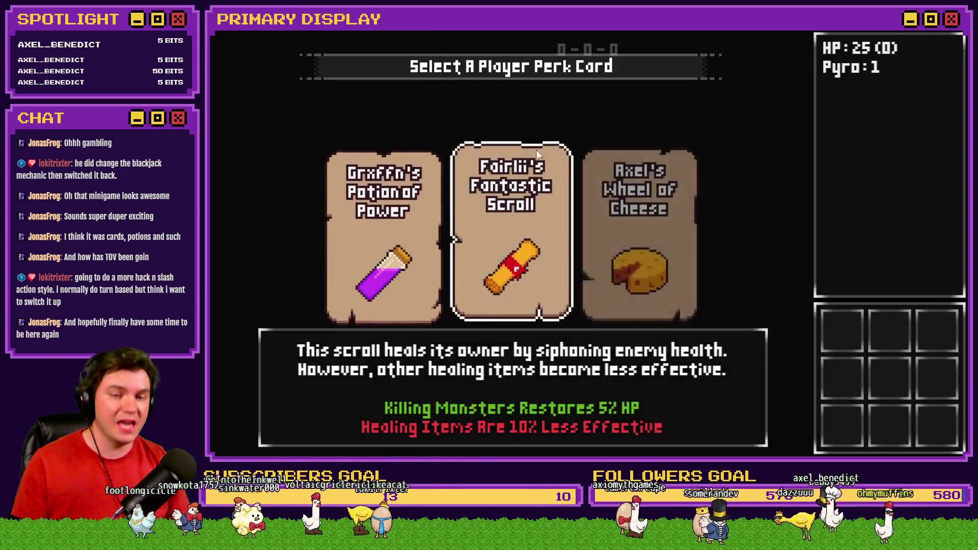
pyautogui.click(600, 168)
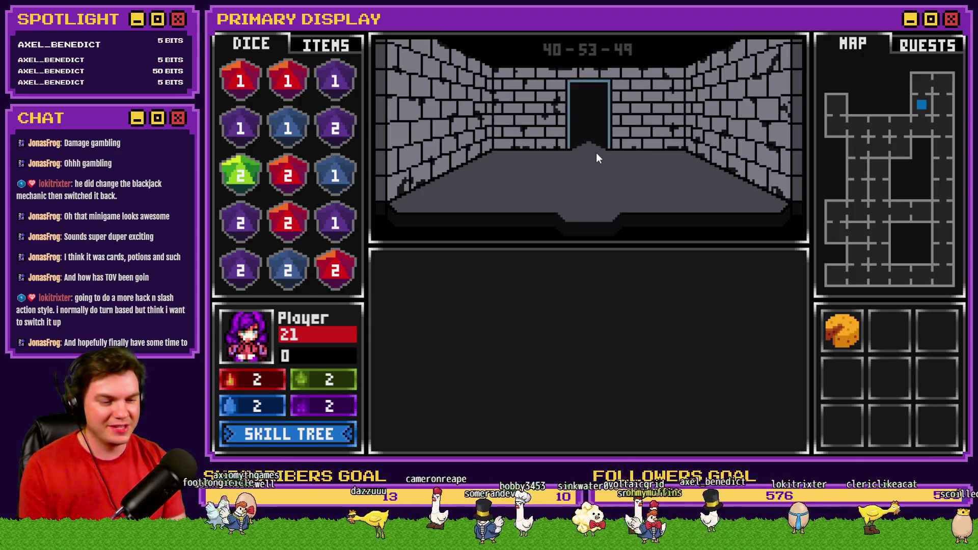
# Step: Walk through the doorways to the Void Stone pedestal room and back to the locked door
pyautogui.click(596, 151)
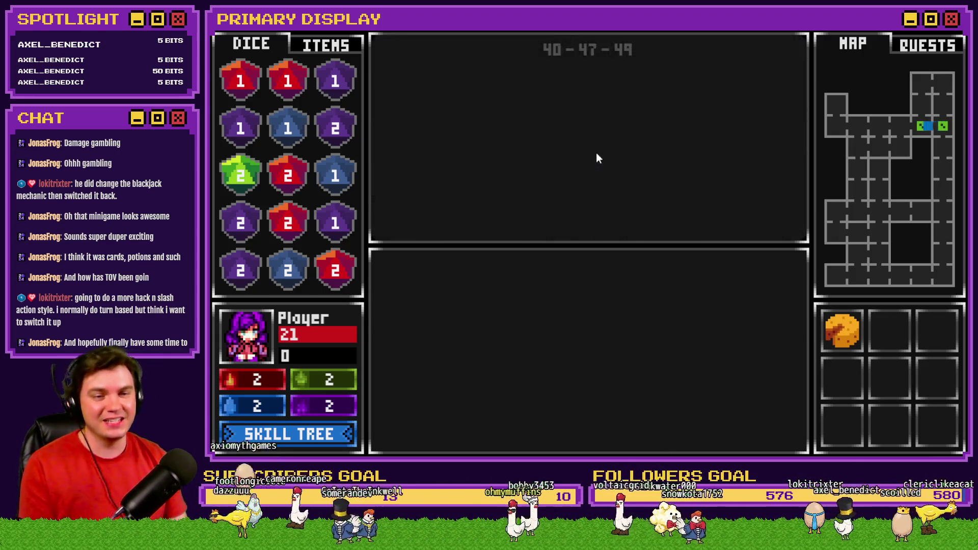
pyautogui.click(596, 152)
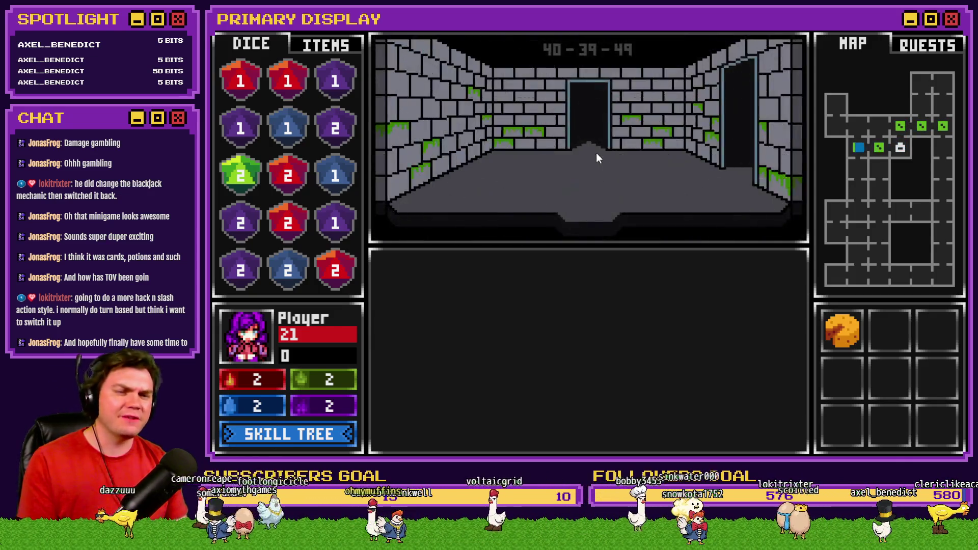
pyautogui.click(596, 152)
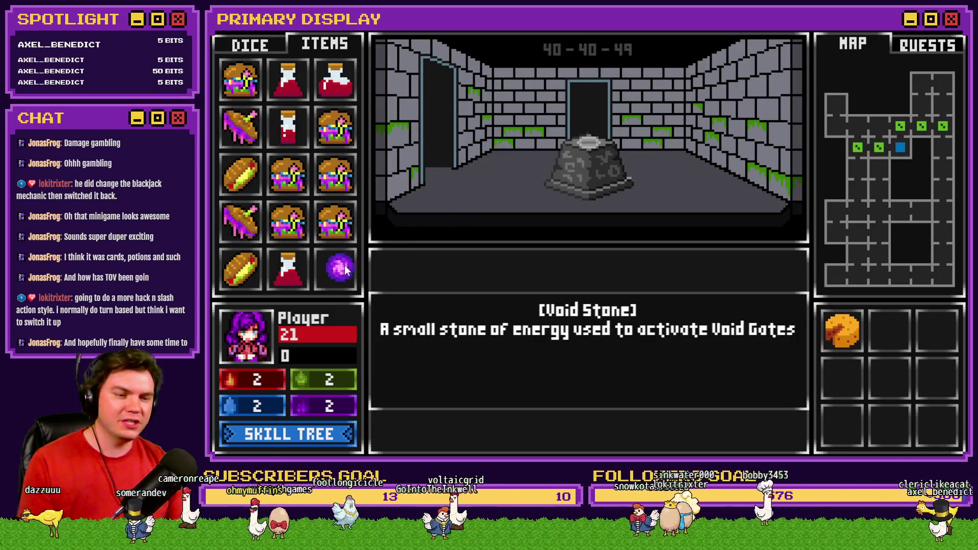
pyautogui.click(549, 187)
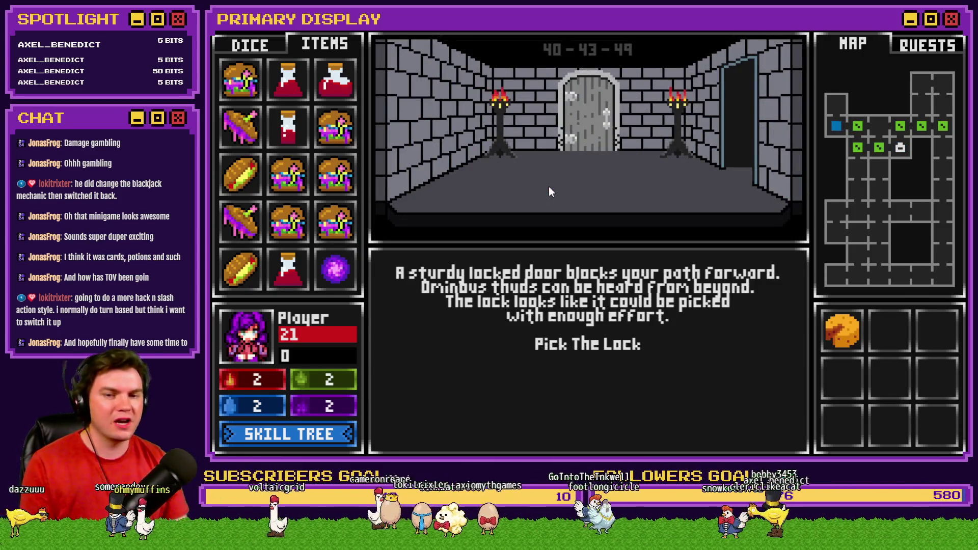
# Step: Pick the lock by swapping gems into matches, then step through into Danathar's room
pyautogui.click(582, 341)
pyautogui.moveTo(597, 369); pyautogui.dragTo(590, 348)
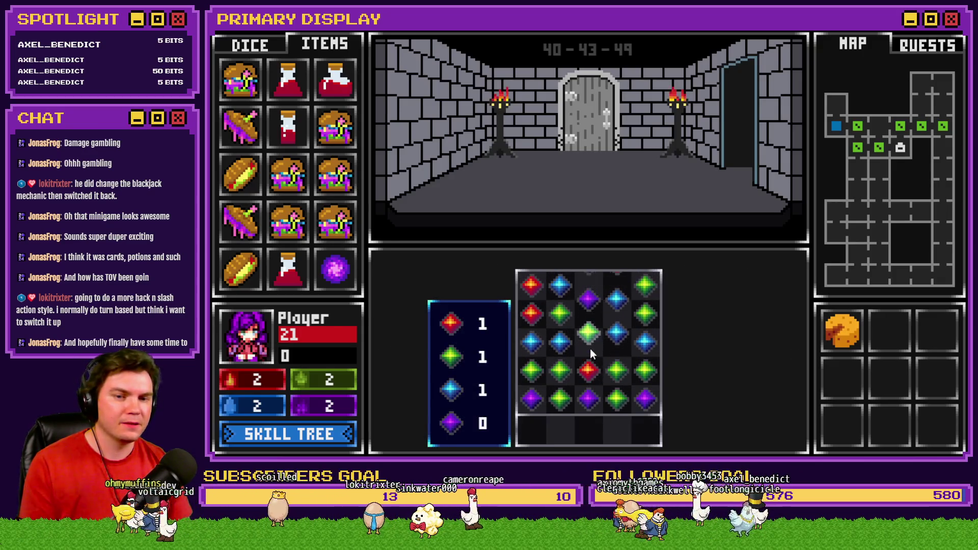
pyautogui.moveTo(538, 313); pyautogui.dragTo(561, 282)
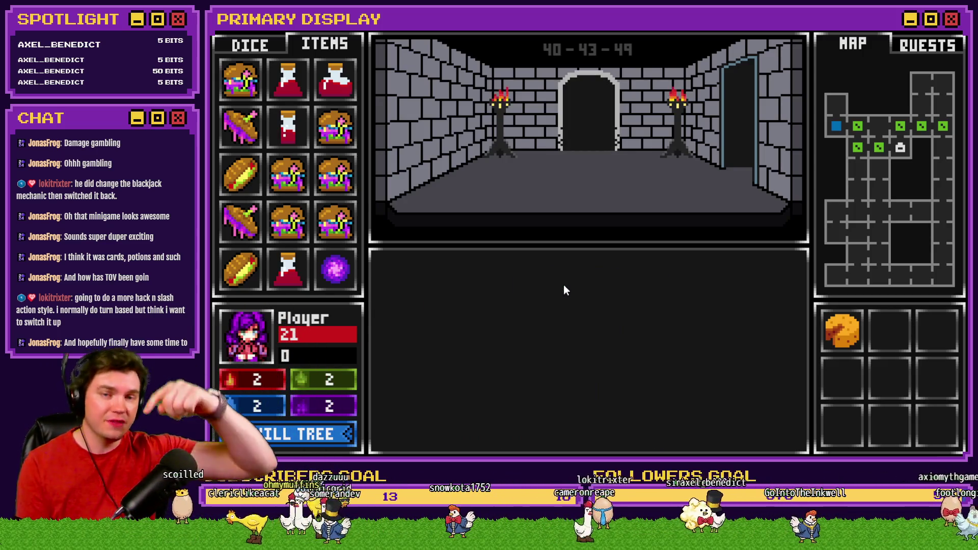
pyautogui.press('w')
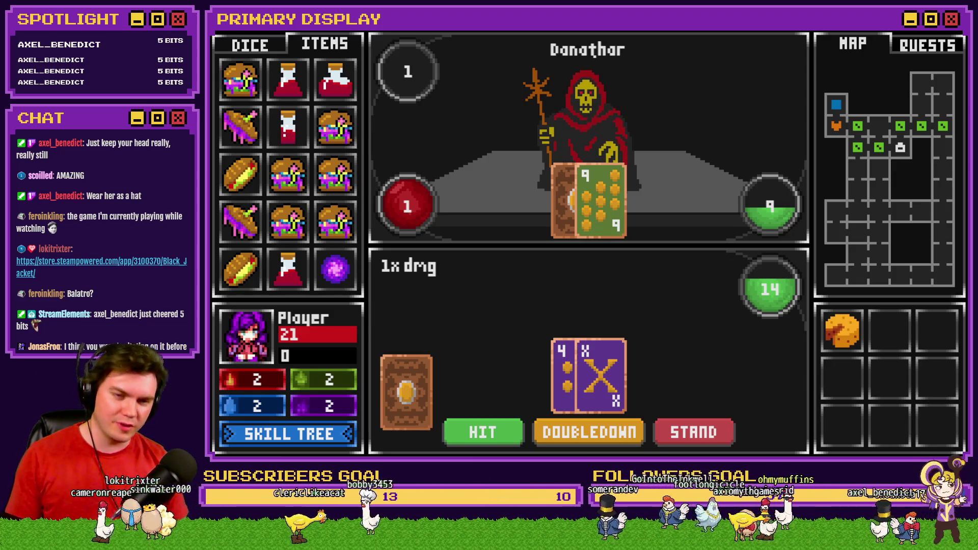
# Step: Draw one more card, then stand so Danathar plays his hand and the duel ends
pyautogui.click(484, 432)
pyautogui.click(723, 435)
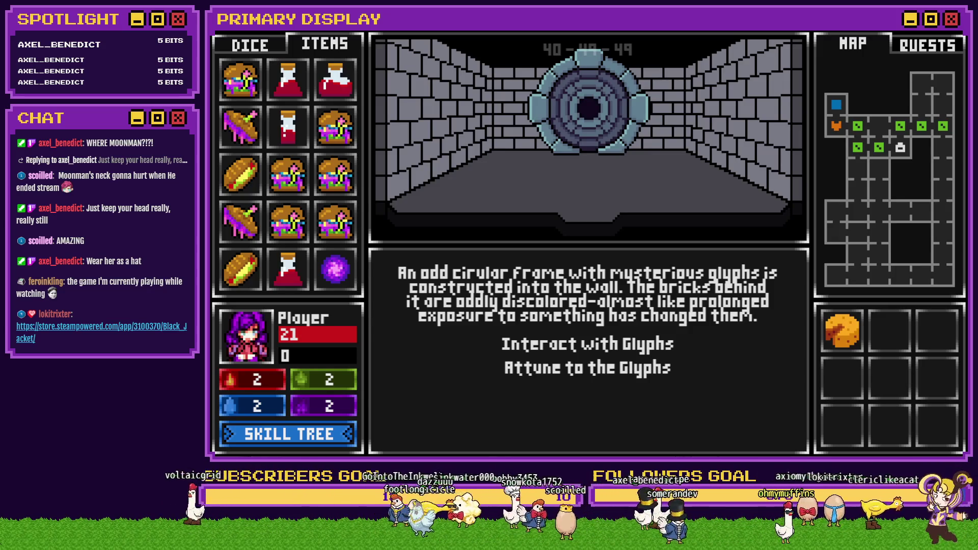
# Step: Quit the game with Alt+F4 and move the PNGTuberPlus avatar window up and left
pyautogui.hotkey('alt', 'F4')
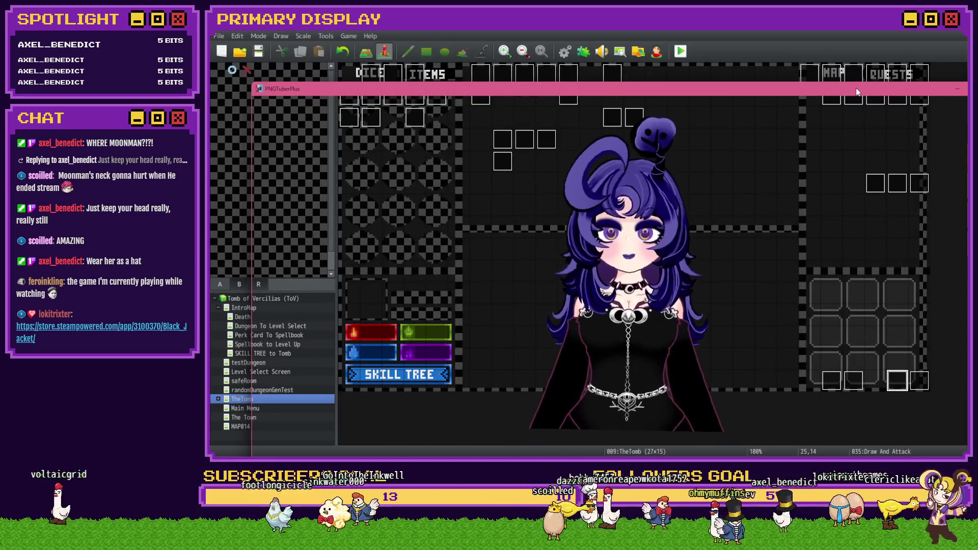
pyautogui.moveTo(857, 91); pyautogui.dragTo(787, 32)
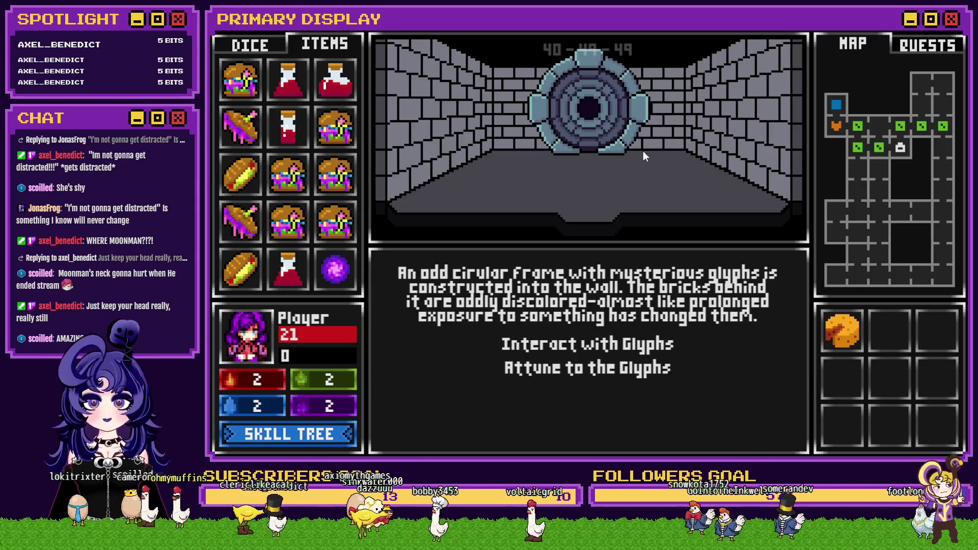
# Step: Align the glyph rings, place the Void Stone in the circle, and enter the purple portal
pyautogui.click(625, 347)
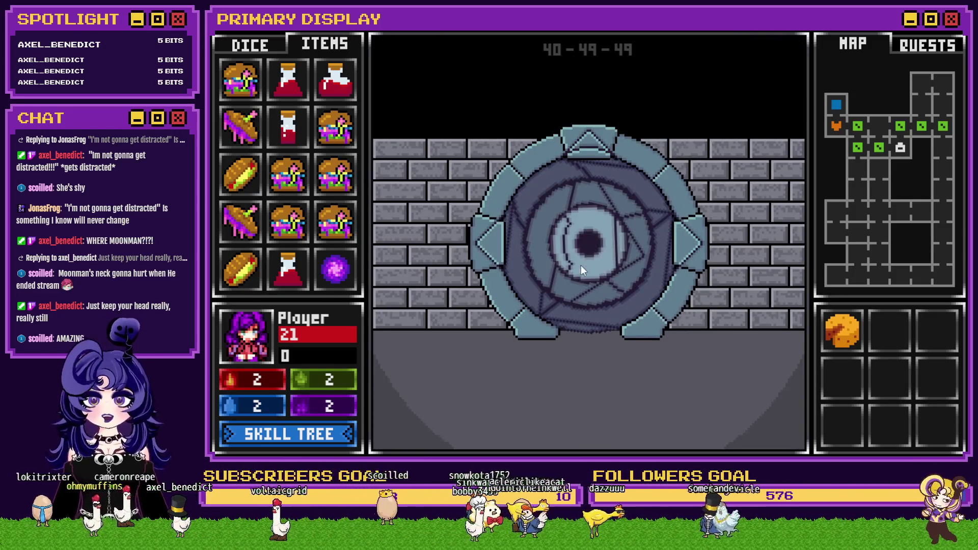
pyautogui.click(624, 227)
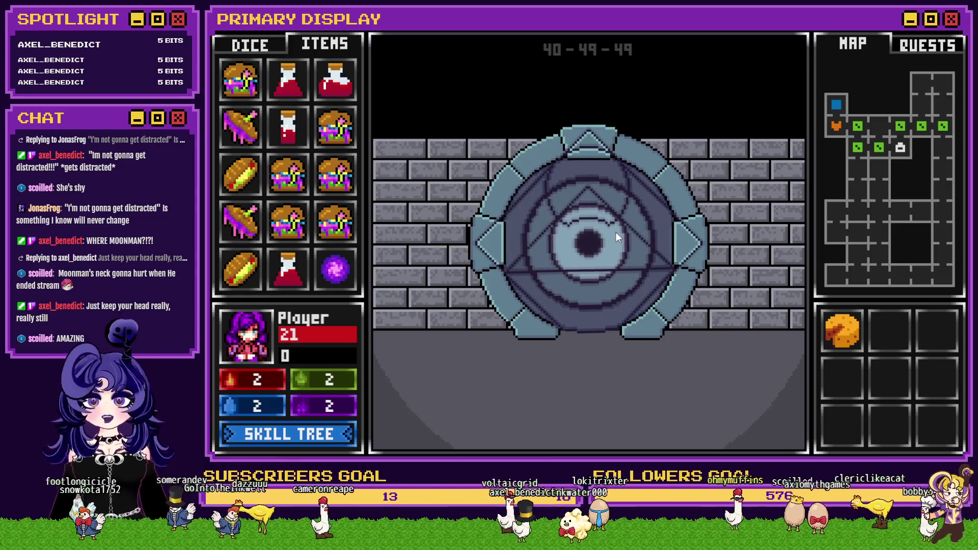
pyautogui.moveTo(336, 269); pyautogui.dragTo(558, 245)
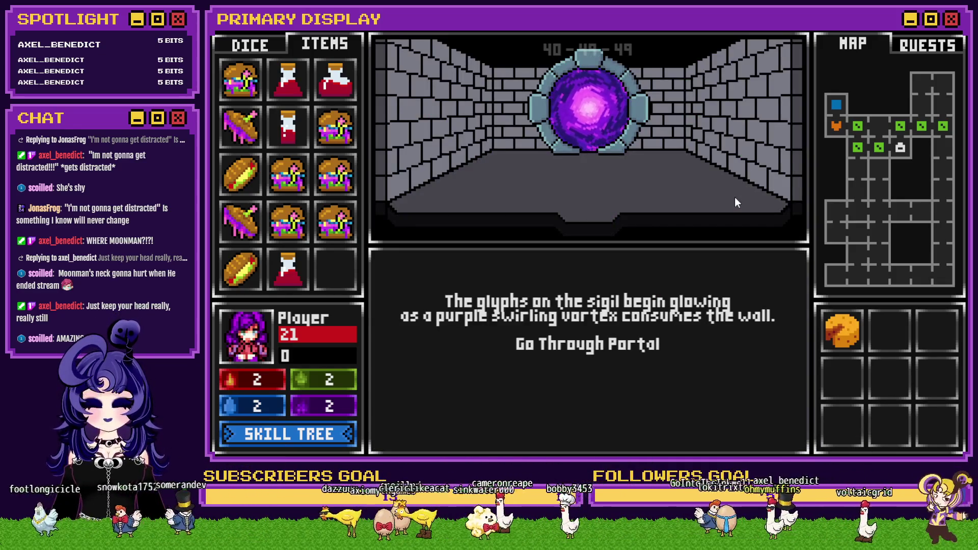
pyautogui.click(613, 201)
# Step: Walk down the mossy corridor into the portal room and go through its purple portal
pyautogui.click(613, 202)
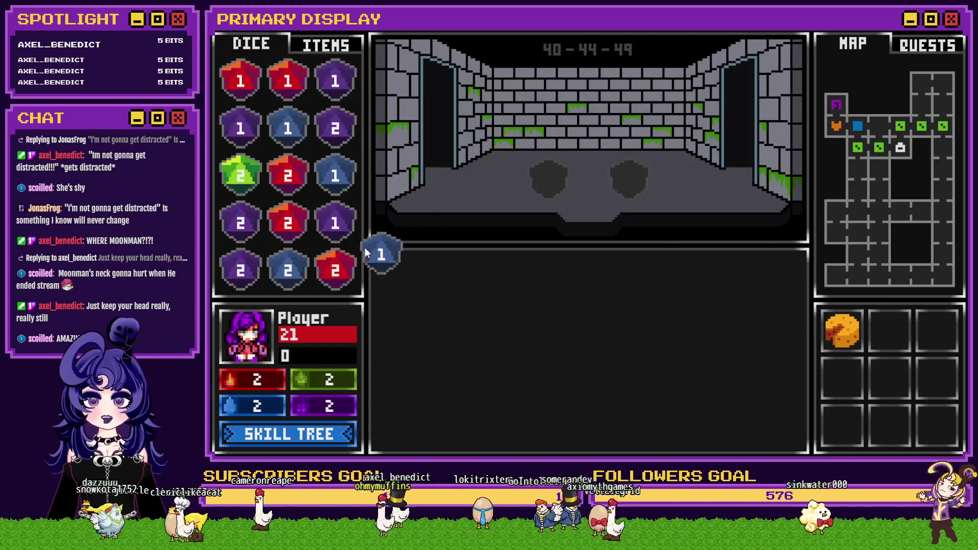
pyautogui.click(530, 194)
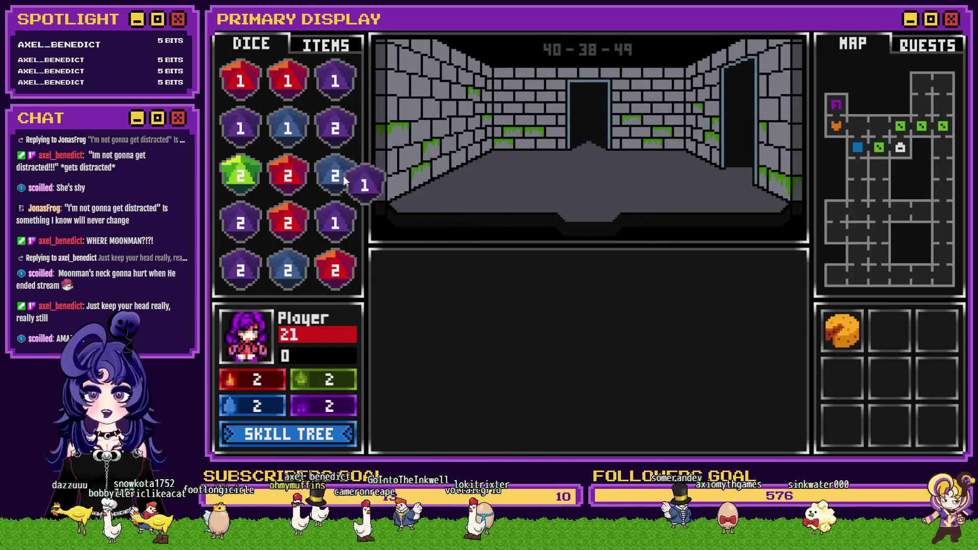
pyautogui.click(502, 145)
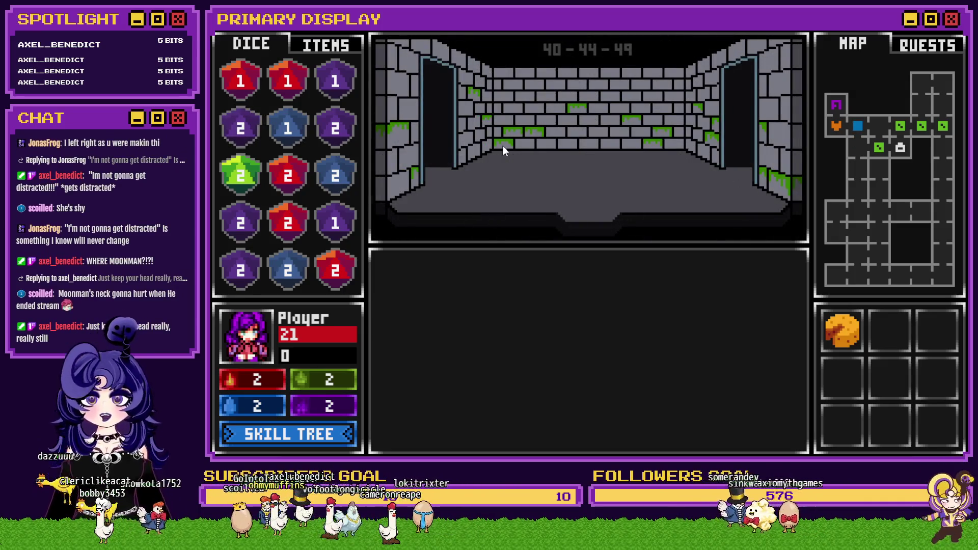
pyautogui.click(503, 145)
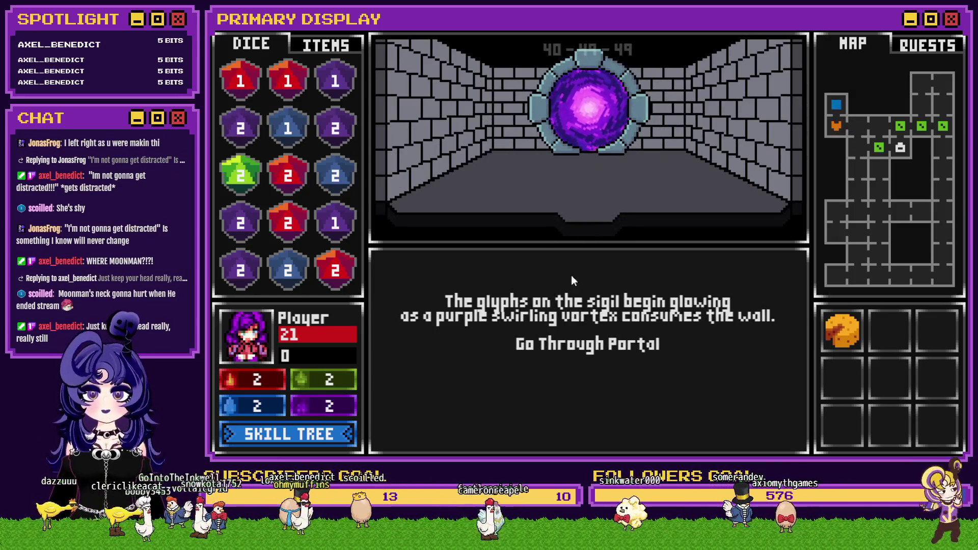
pyautogui.click(592, 345)
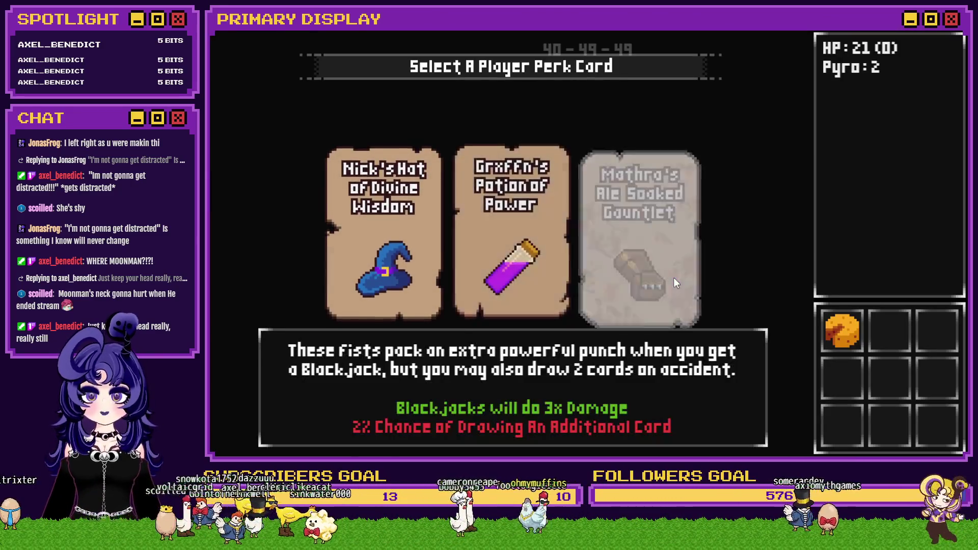
# Step: Take Nick's Hat of Divine Wisdom, feed the red 1 die to the spellbook (fire 3), and save
pyautogui.click(374, 246)
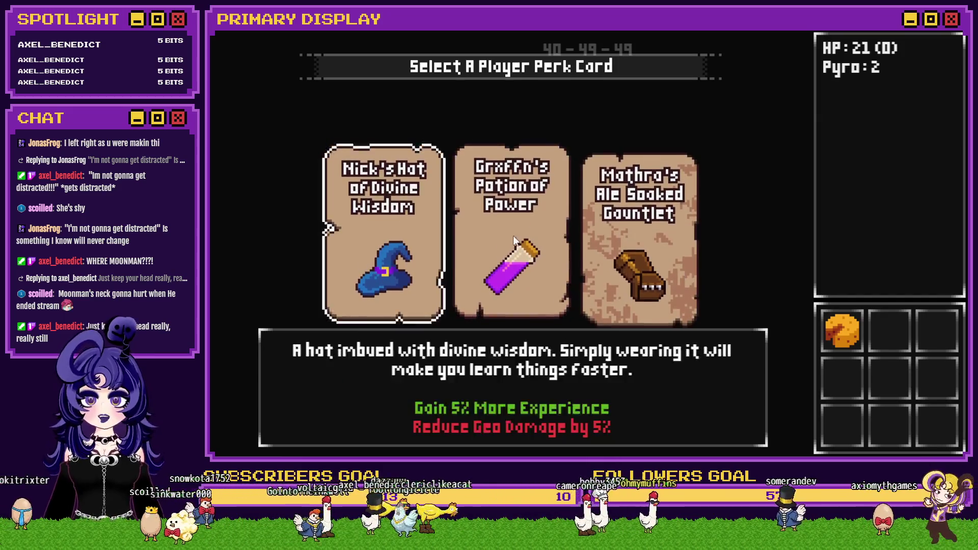
pyautogui.click(420, 221)
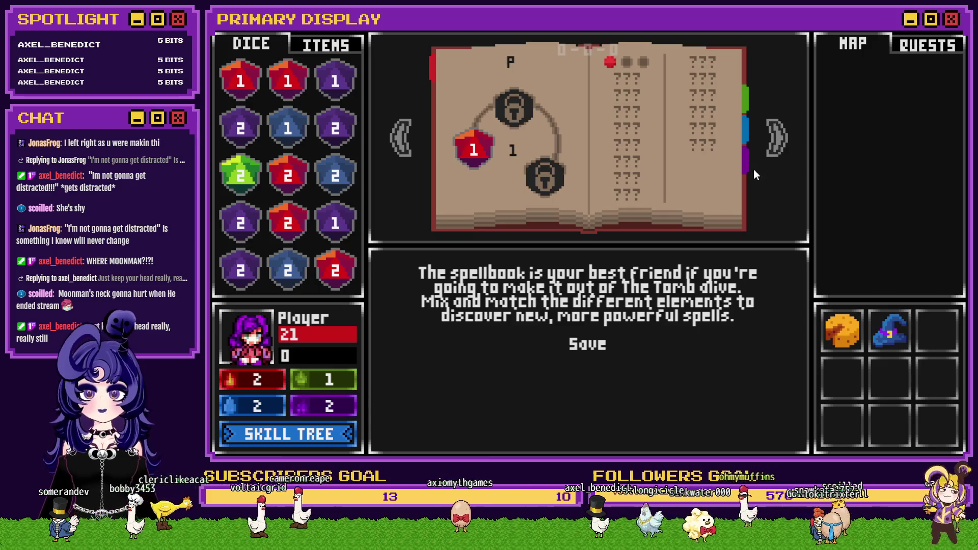
pyautogui.click(777, 138)
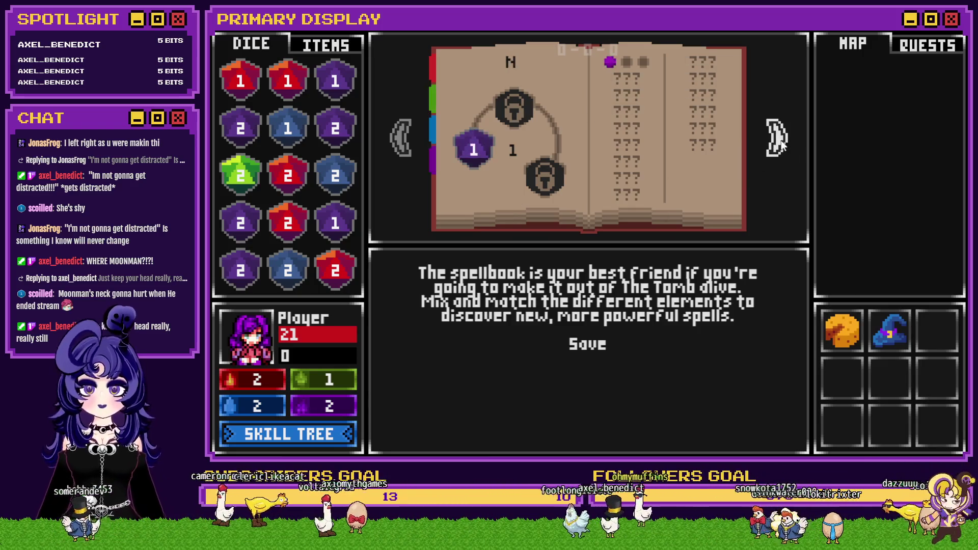
pyautogui.click(401, 139)
pyautogui.click(288, 79)
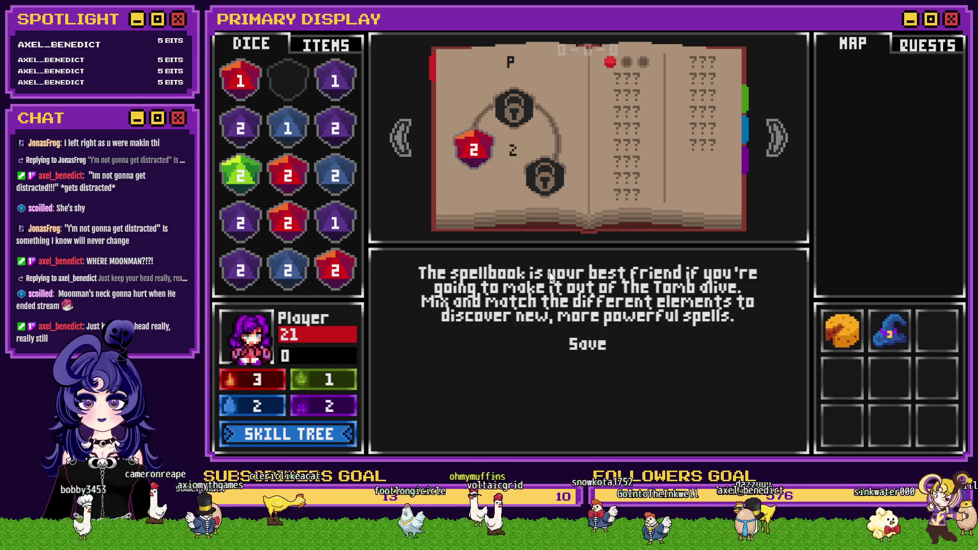
pyautogui.click(599, 347)
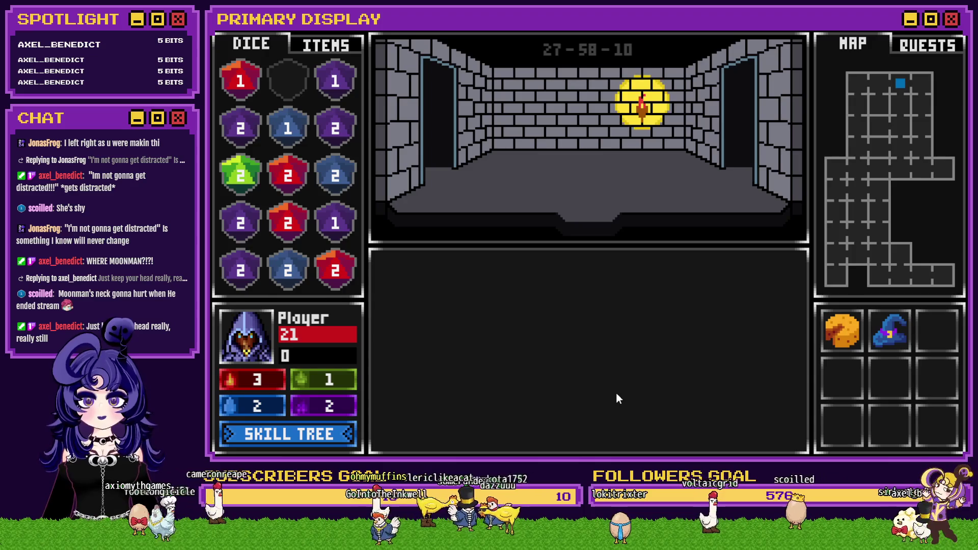
# Step: Walk forward, turning left once, through the new floor's corridors to the locked Pick The Lock door
pyautogui.press('Up')
pyautogui.press('Up')
pyautogui.press('Up')
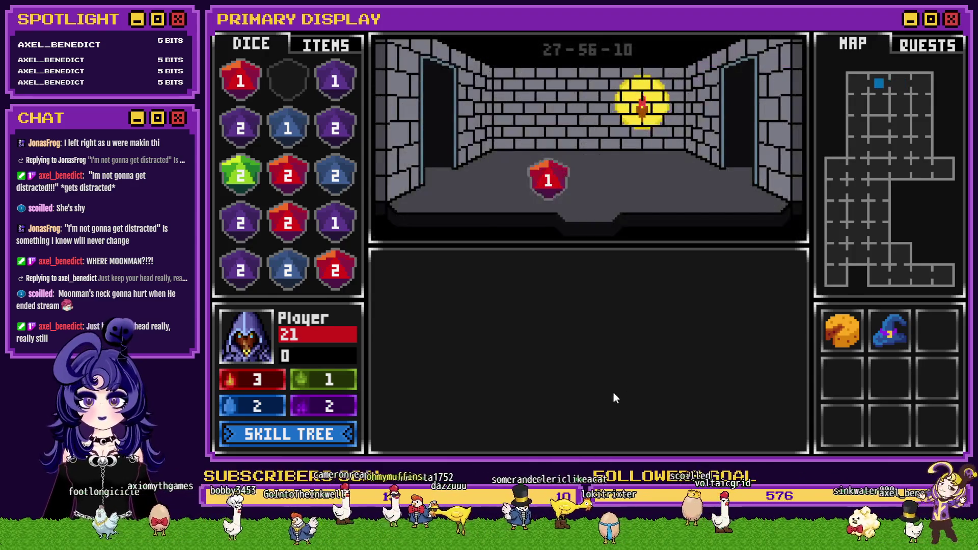
pyautogui.press('Up')
pyautogui.press('Up')
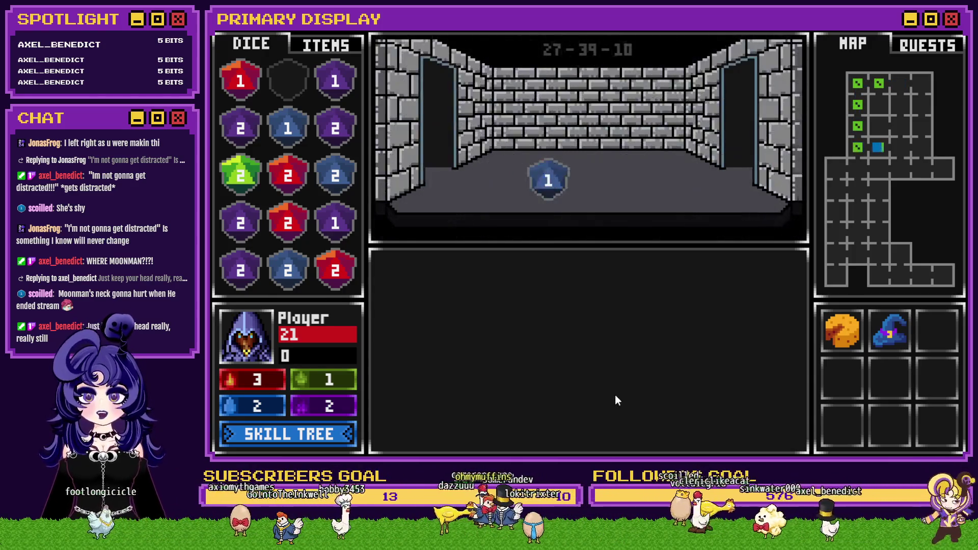
pyautogui.press('Up')
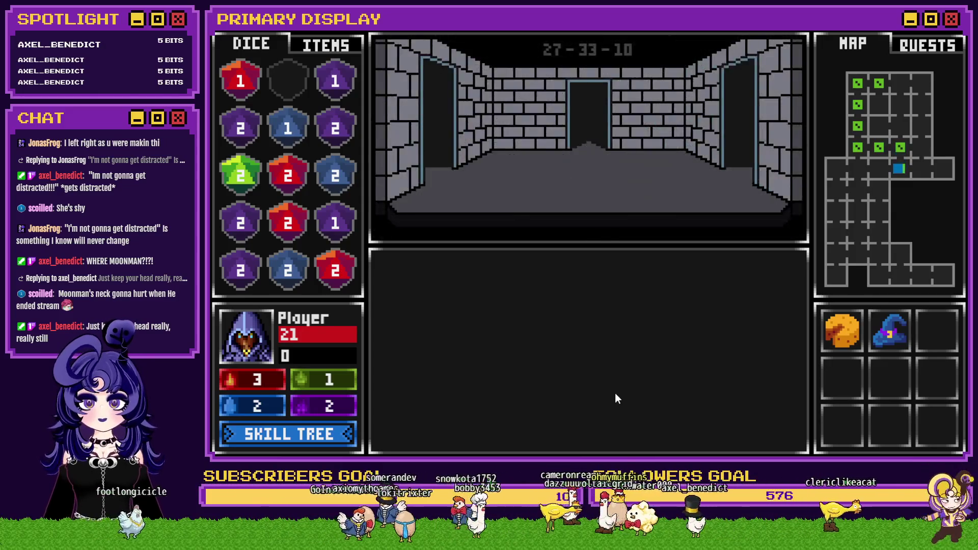
pyautogui.press('Up')
pyautogui.press('Up')
pyautogui.press('Up')
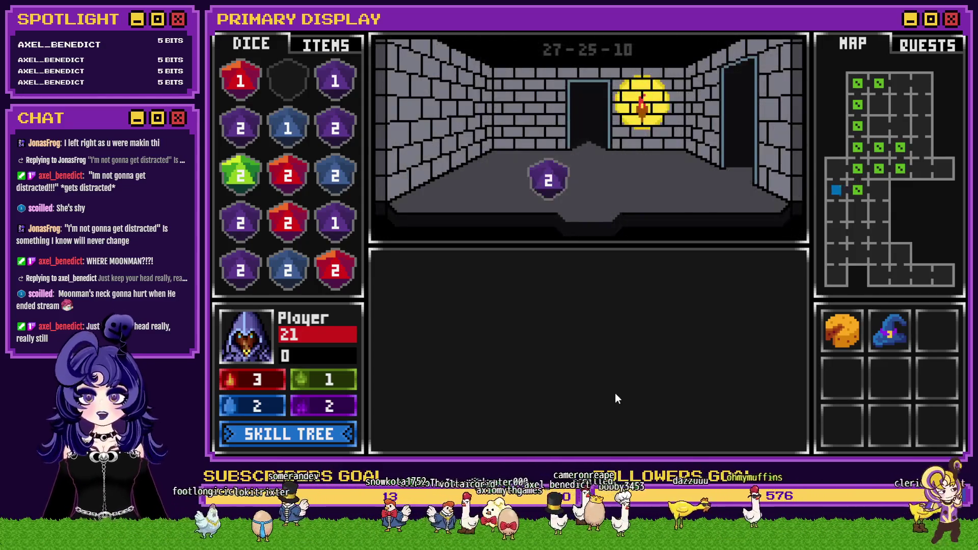
pyautogui.press('Up')
pyautogui.press('Up')
pyautogui.press('Left')
pyautogui.press('Up')
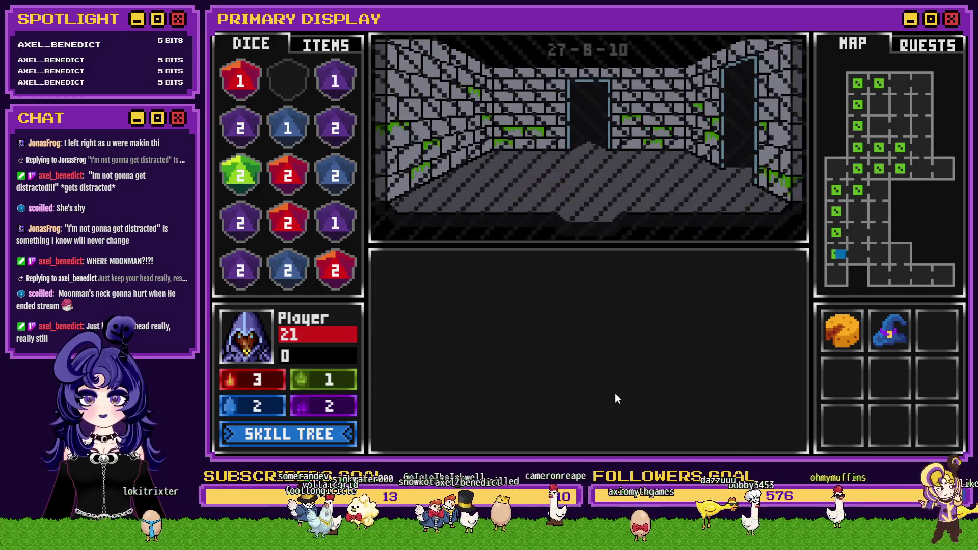
pyautogui.press('Up')
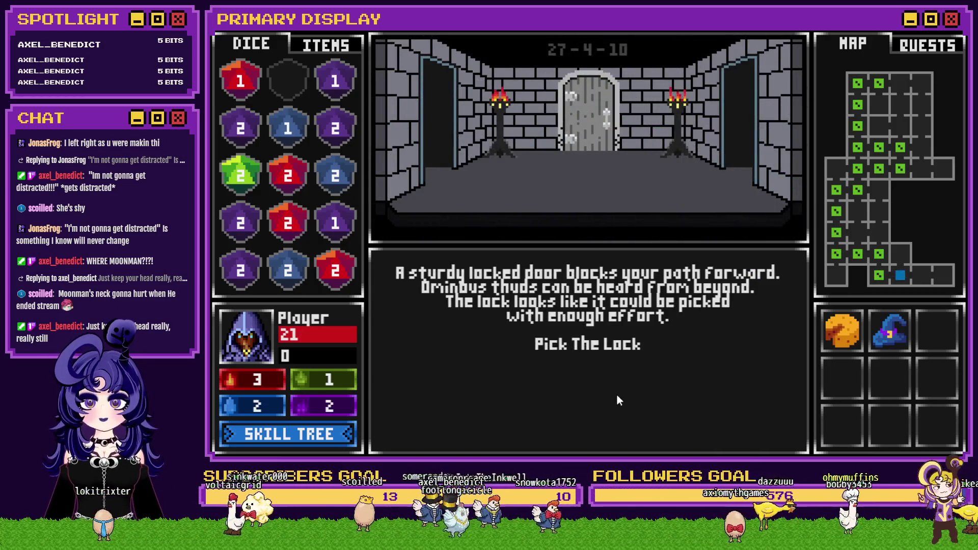
# Step: Close the playtest window and switch over to the Black Jacket Steam store page
pyautogui.click(903, 44)
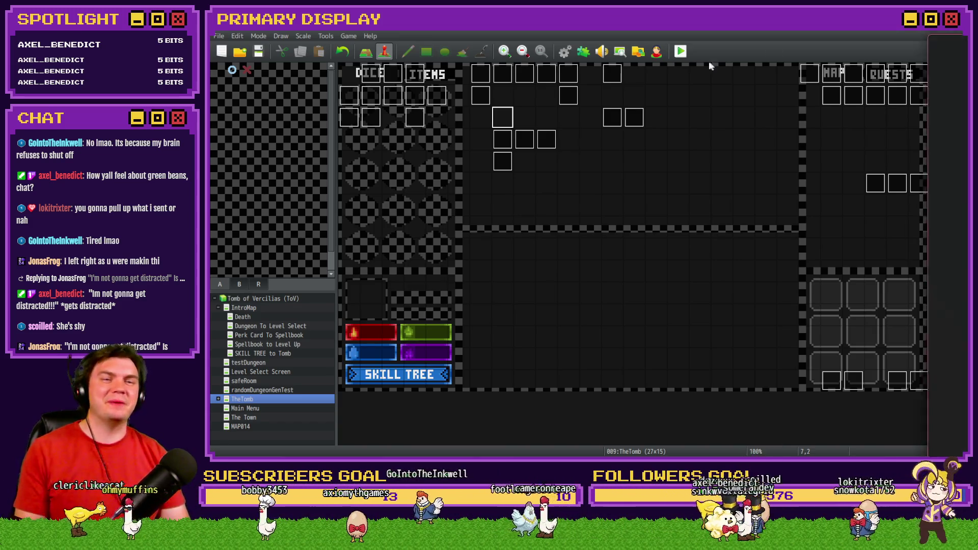
pyautogui.hotkey('alt', 'Tab')
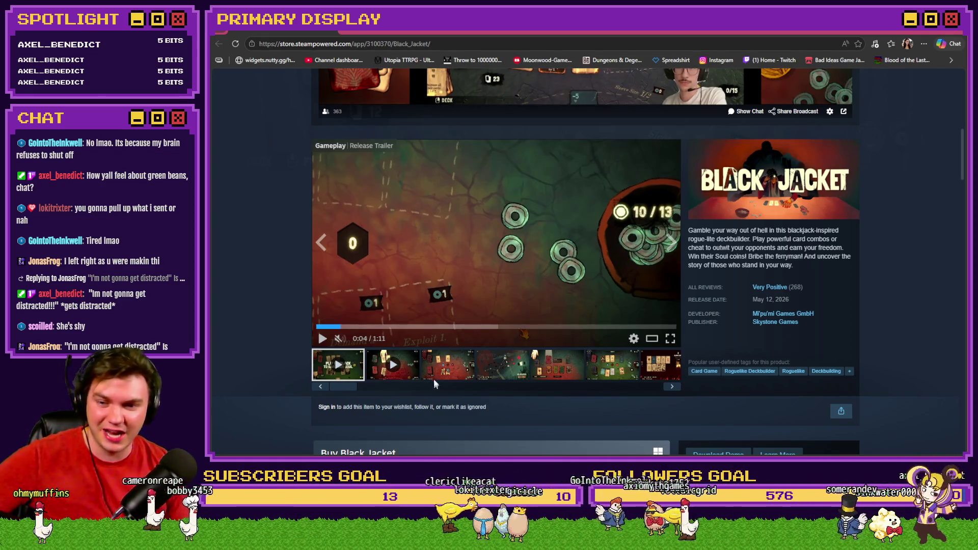
# Step: Play the Black Jacket release trailer, view the third gameplay screenshot, then close the browser
pyautogui.click(375, 274)
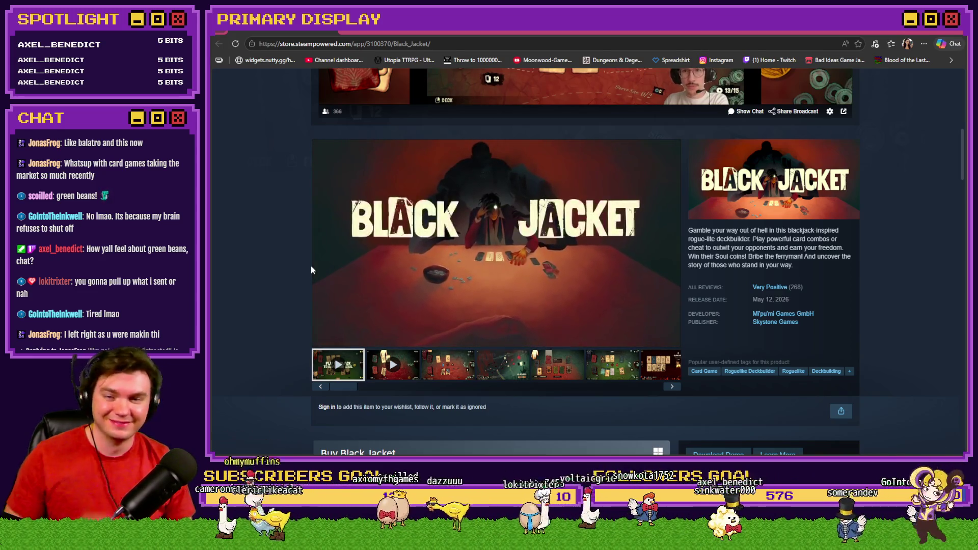
pyautogui.moveTo(406, 260)
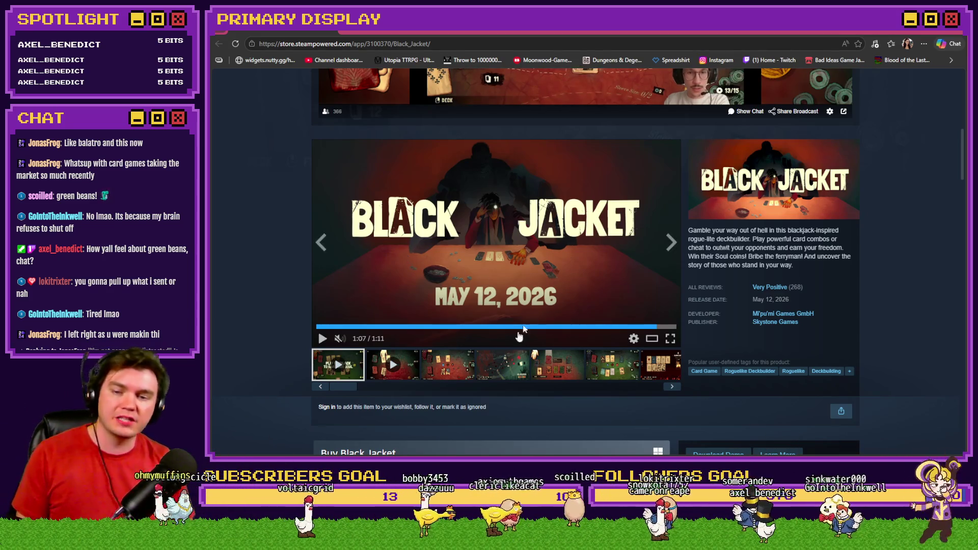
pyautogui.click(447, 373)
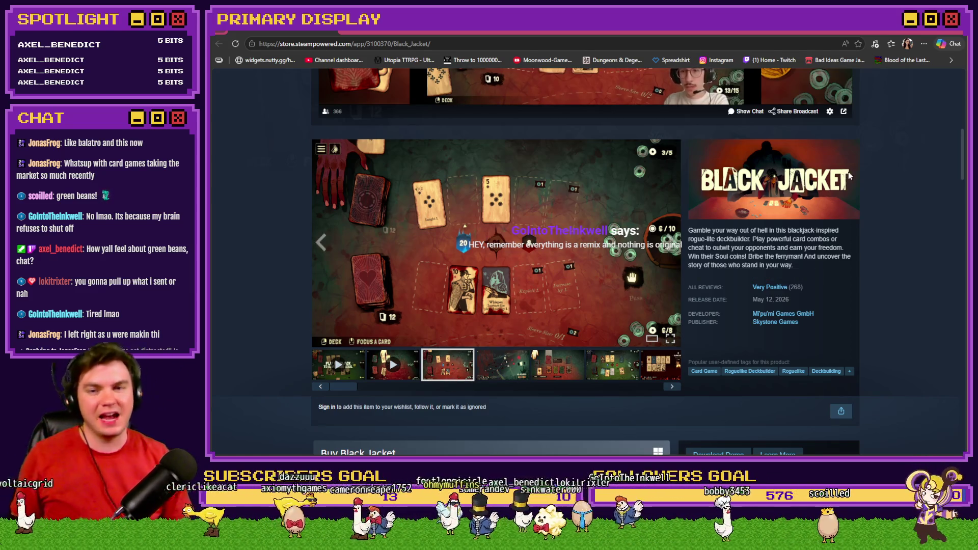
pyautogui.click(955, 33)
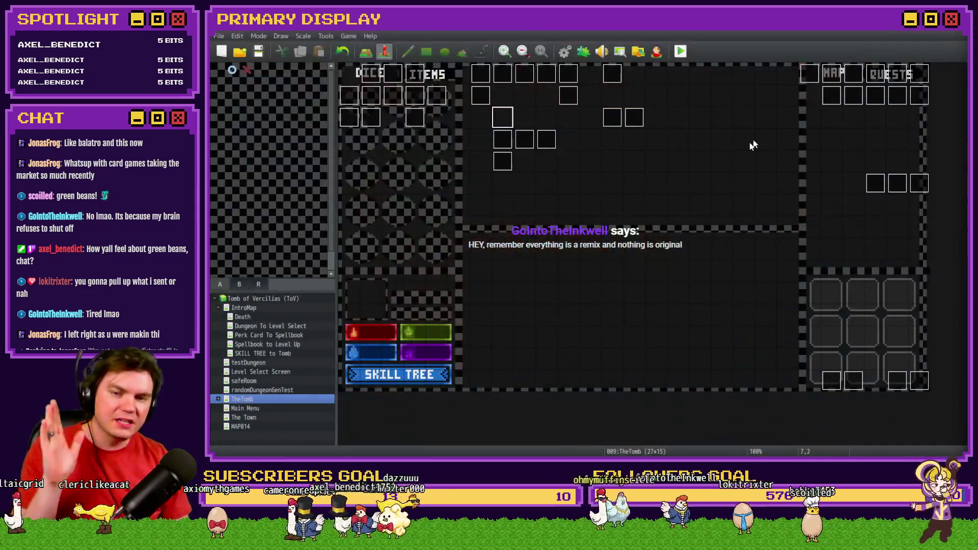
# Step: Launch a new playtest from the green Playtest button in the RPG Maker toolbar
pyautogui.click(679, 50)
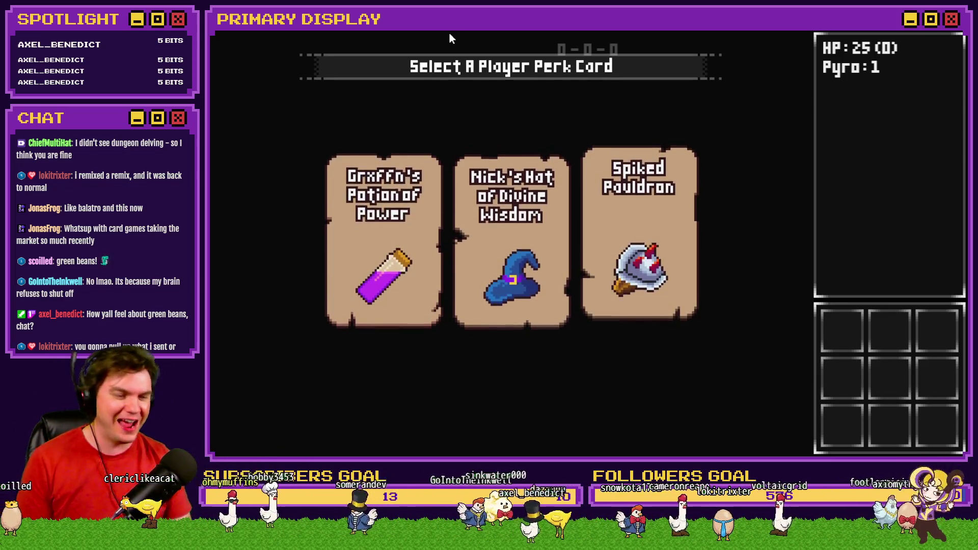
# Step: Pick the Spiked Pauldron card on the Select A Player Perk Card screen
pyautogui.moveTo(605, 163)
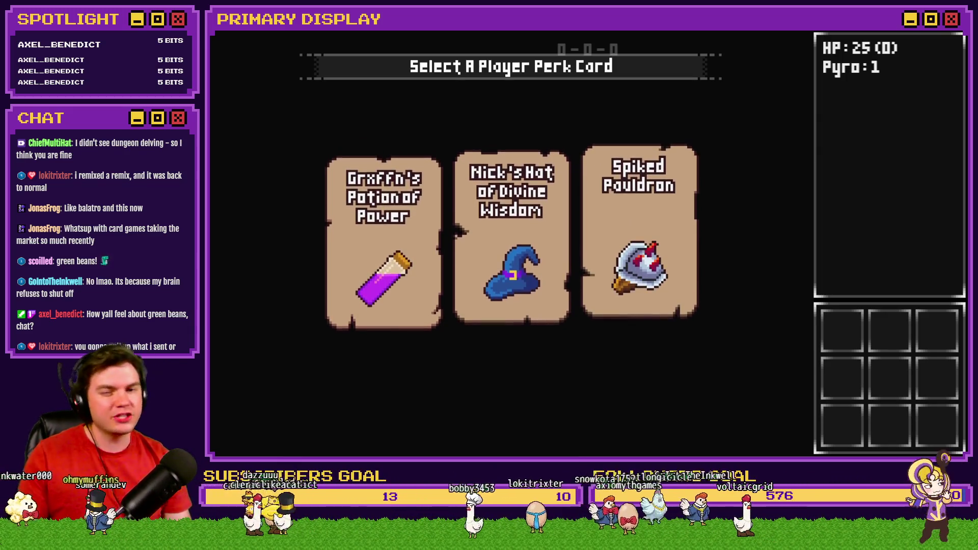
pyautogui.click(615, 215)
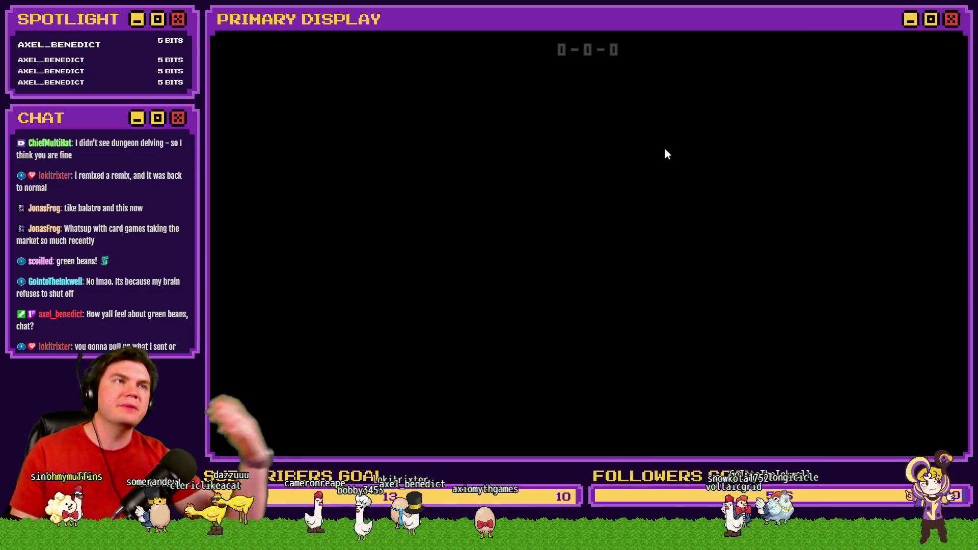
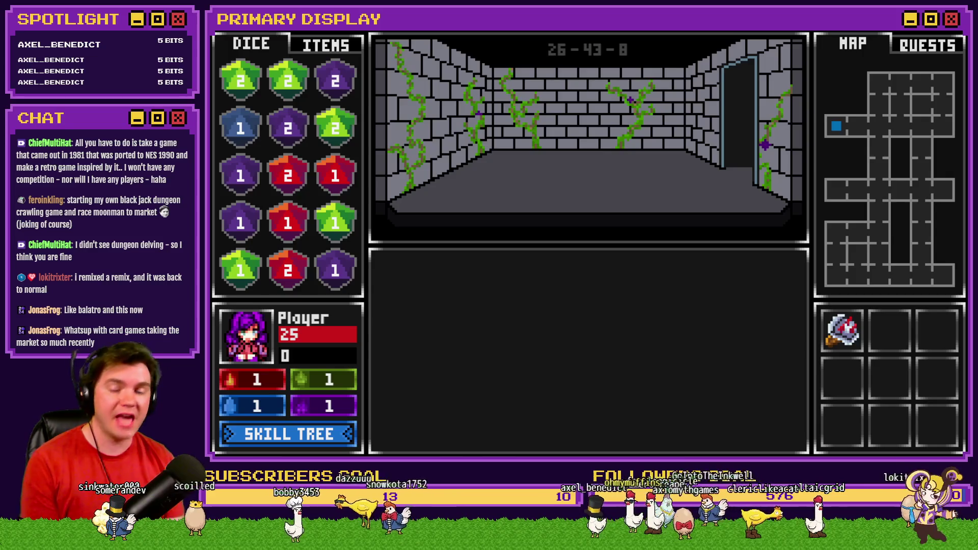
# Step: Walk forward through the dungeon corridors and rooms up to the sturdy locked door
pyautogui.press('Up')
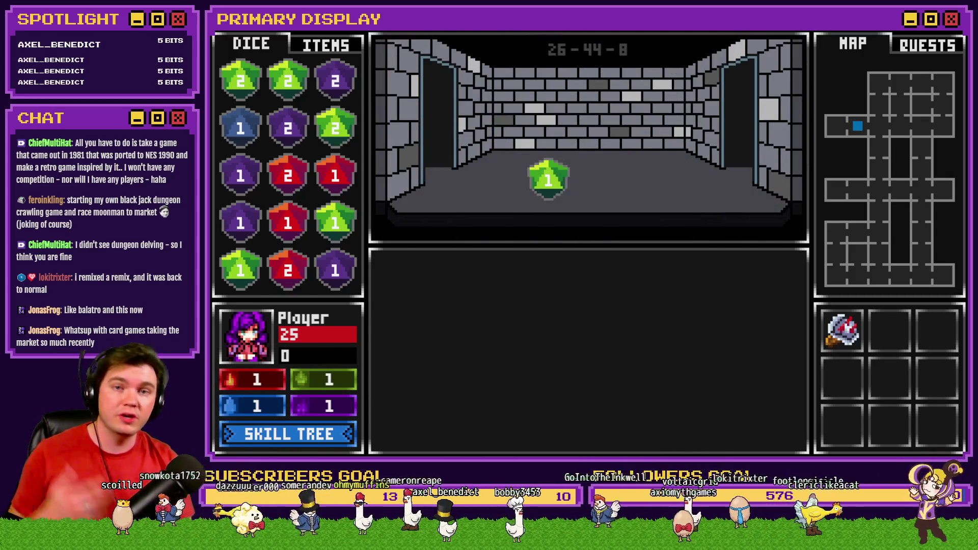
pyautogui.press('Up')
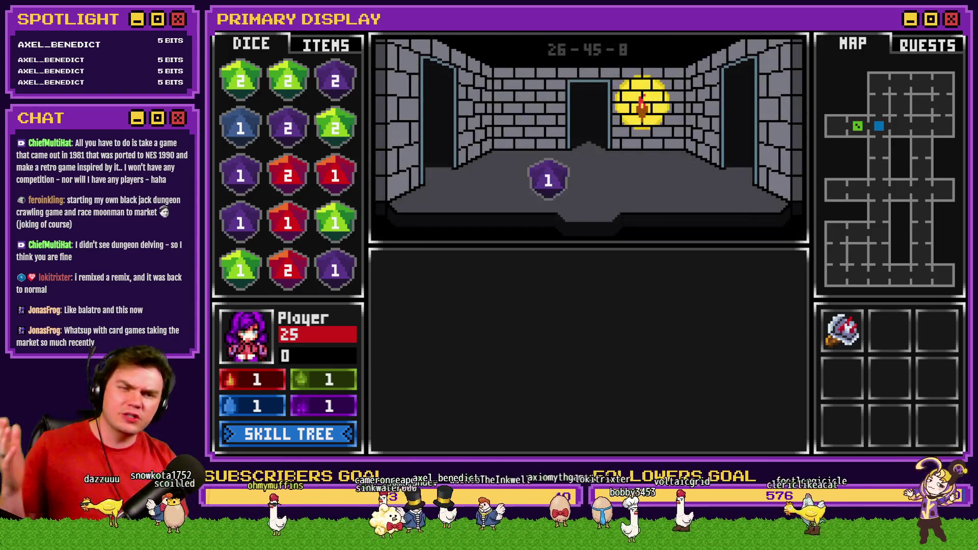
pyautogui.press('Up')
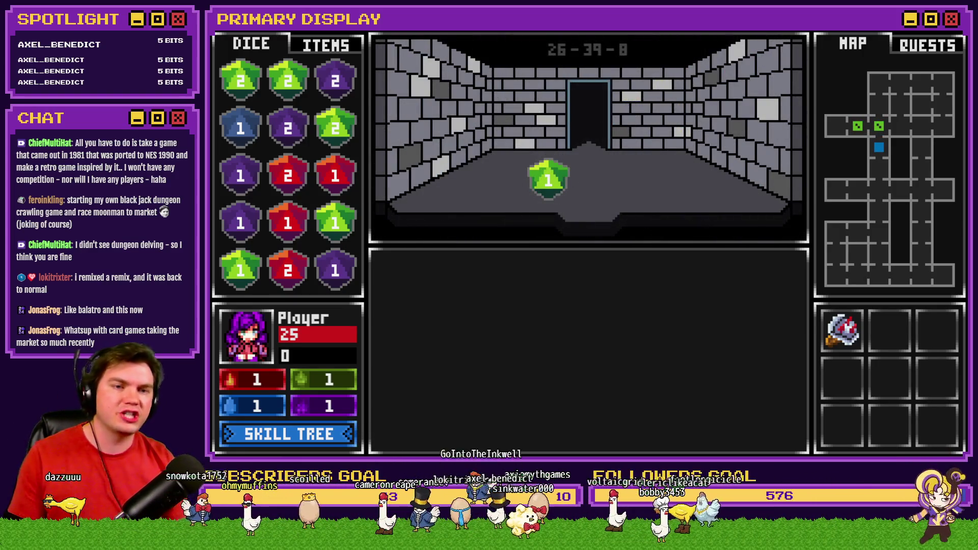
pyautogui.press('Up')
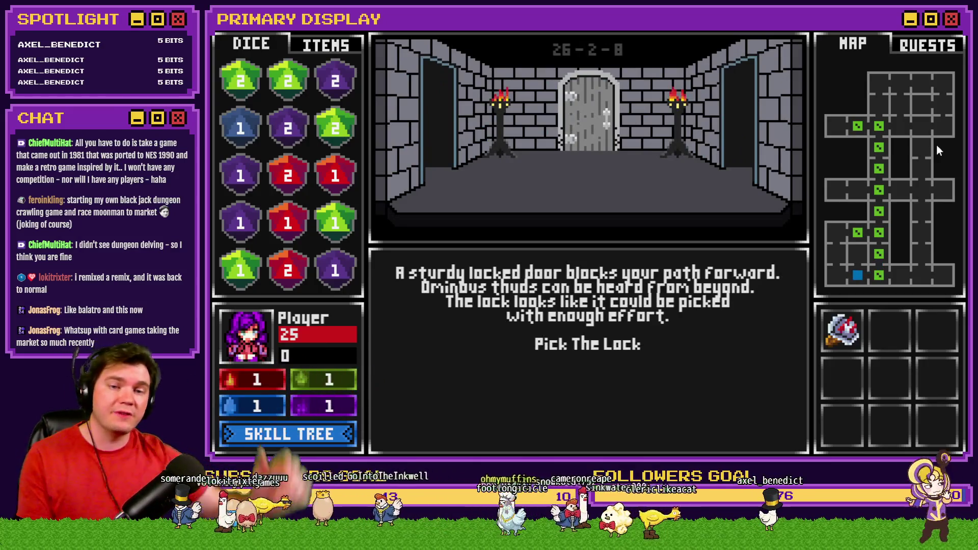
# Step: Pick the door's lock by filling the gem grid, then step through the opened archway
pyautogui.click(586, 345)
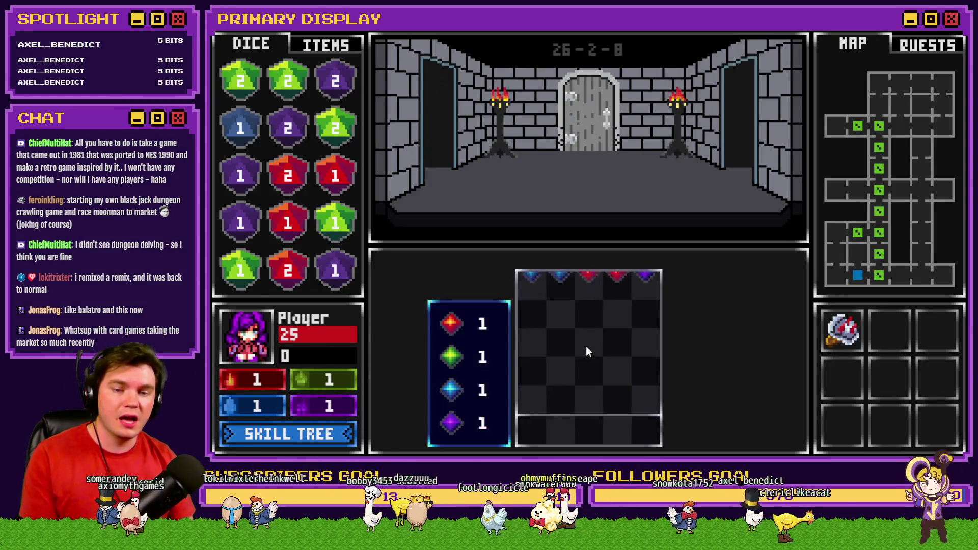
pyautogui.moveTo(585, 345); pyautogui.dragTo(588, 372)
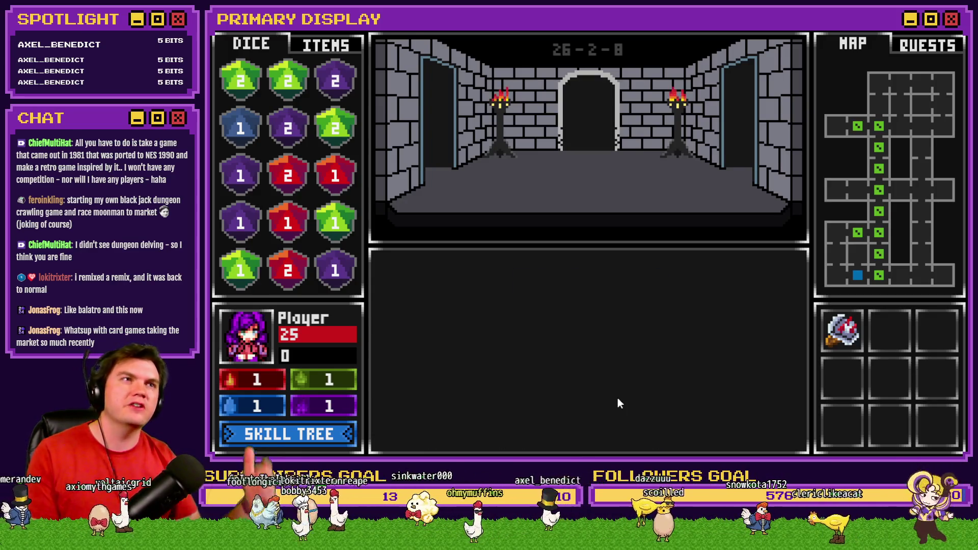
pyautogui.press('w')
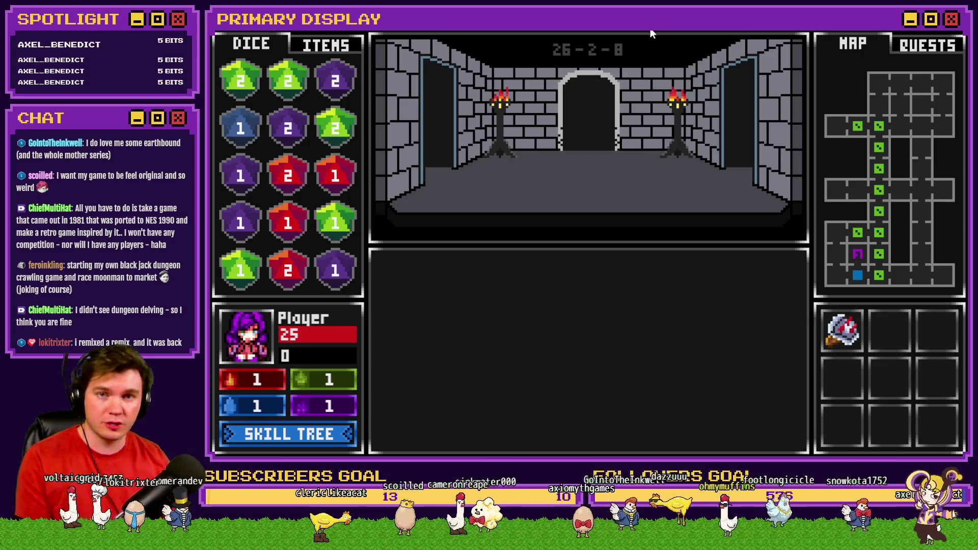
# Step: Advance into the blackjack fight with Danathar and hit twice to draw more cards
pyautogui.press('w')
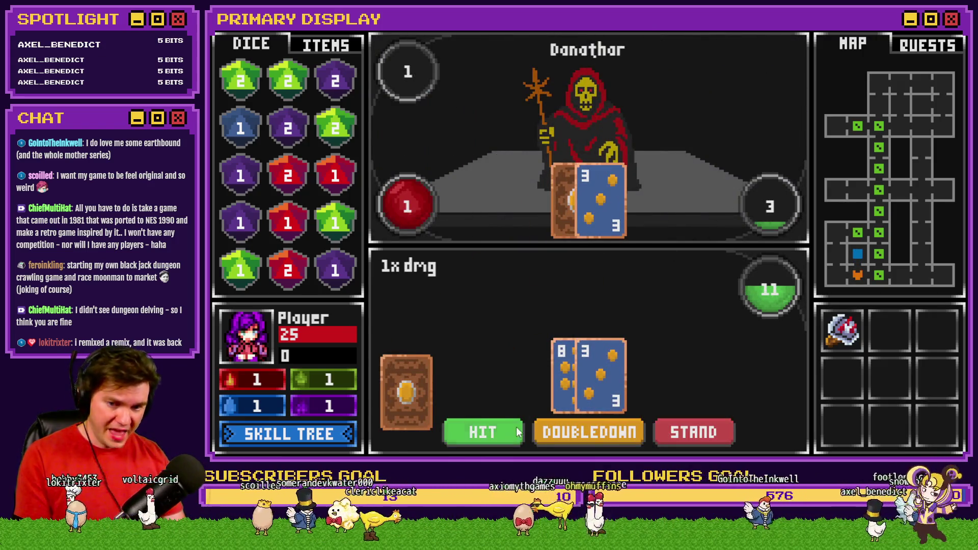
pyautogui.click(517, 432)
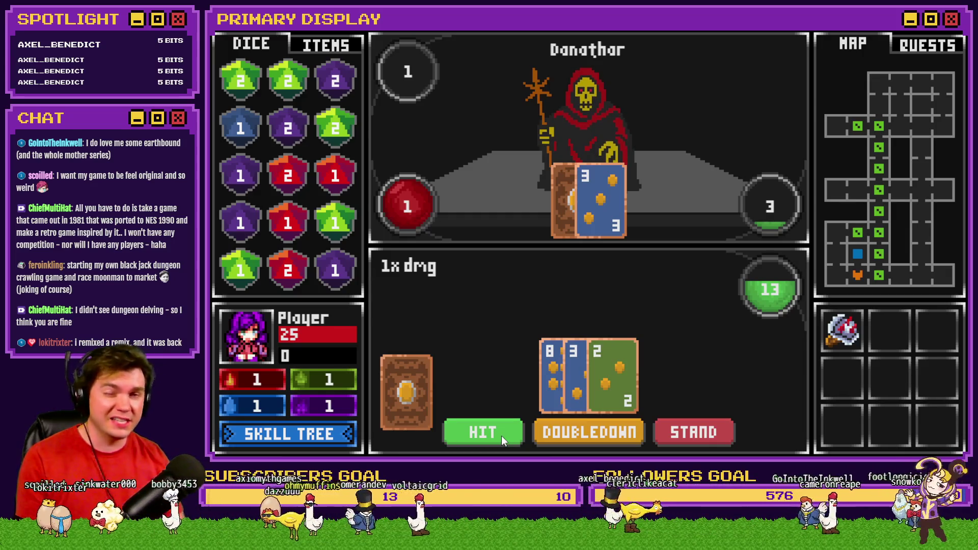
pyautogui.click(502, 436)
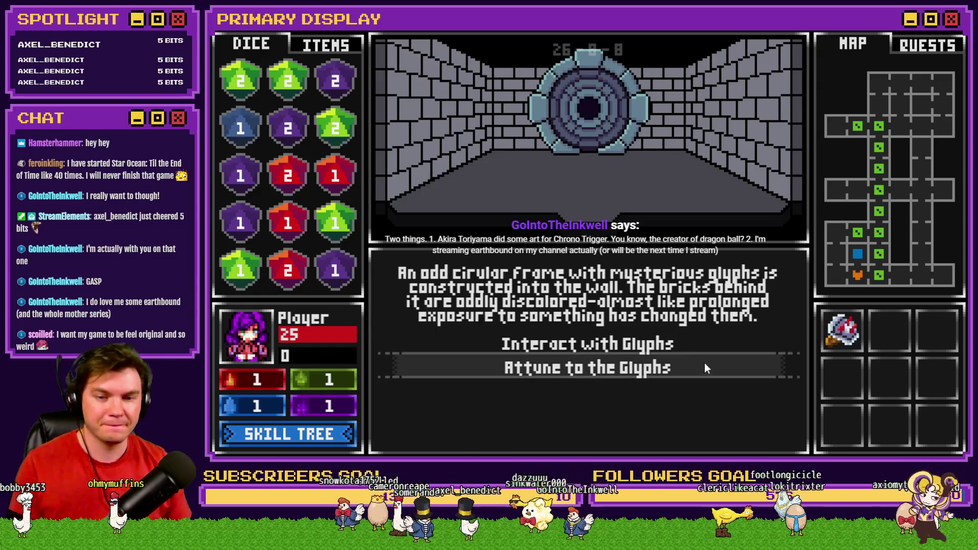
# Step: Examine the glyph circle on the wall and show the ITEMS inventory
pyautogui.click(657, 344)
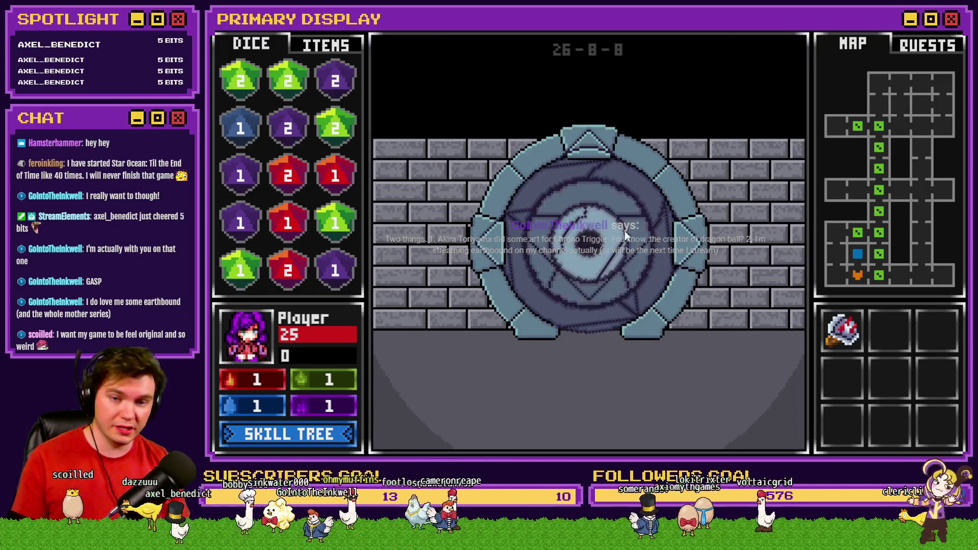
pyautogui.click(344, 51)
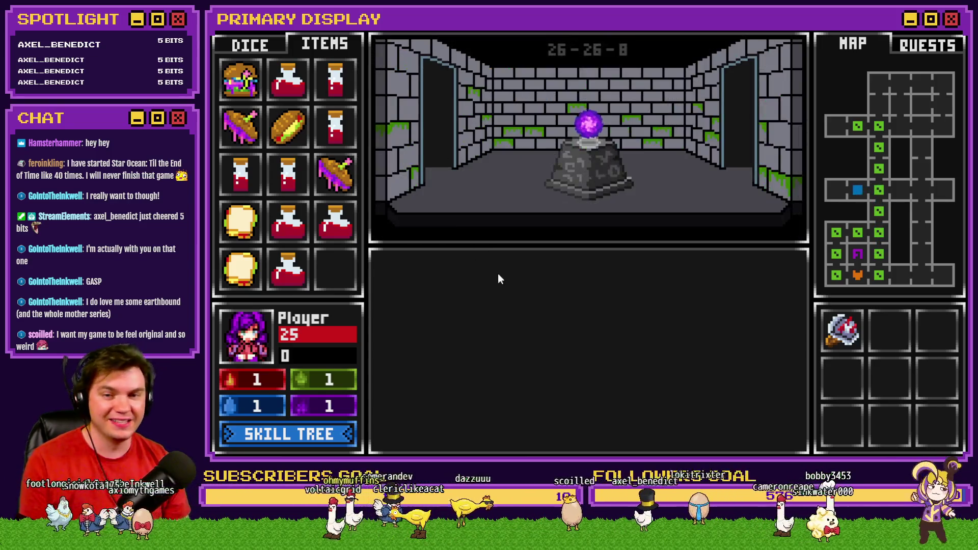
# Step: Take the Void Stone orb, set it in the stone dial, turn its rings, then end the playtest
pyautogui.click(591, 125)
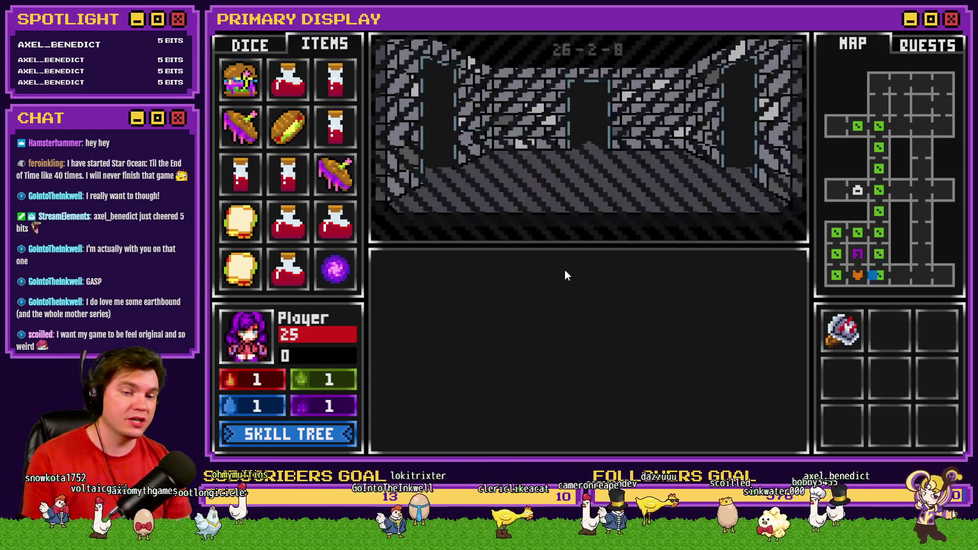
pyautogui.click(589, 339)
pyautogui.moveTo(335, 269)
pyautogui.mouseDown()
pyautogui.moveTo(428, 280)
pyautogui.moveTo(589, 244)
pyautogui.mouseUp()
pyautogui.moveTo(558, 173)
pyautogui.mouseDown()
pyautogui.moveTo(581, 192)
pyautogui.moveTo(573, 284)
pyautogui.moveTo(601, 291)
pyautogui.moveTo(607, 227)
pyautogui.moveTo(622, 256)
pyautogui.mouseUp()
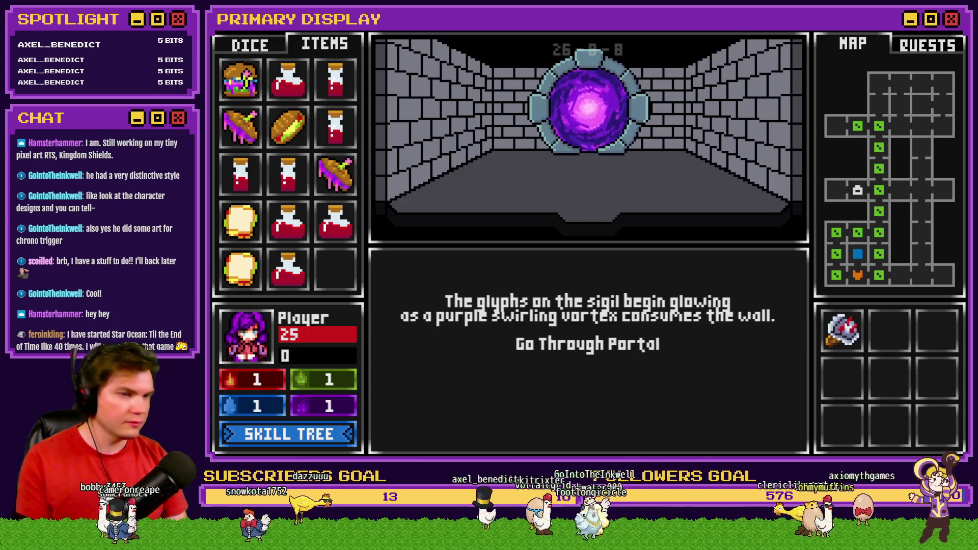
pyautogui.hotkey('alt', 'F4')
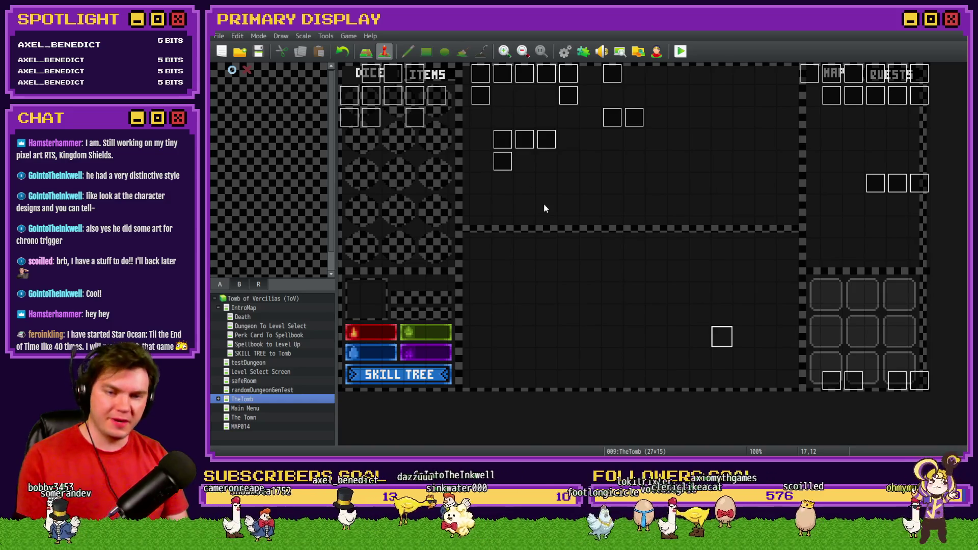
# Step: Review the Serpentine dodge branch in the menuItems/skillTree event, then close it with OK
pyautogui.doubleClick(390, 100)
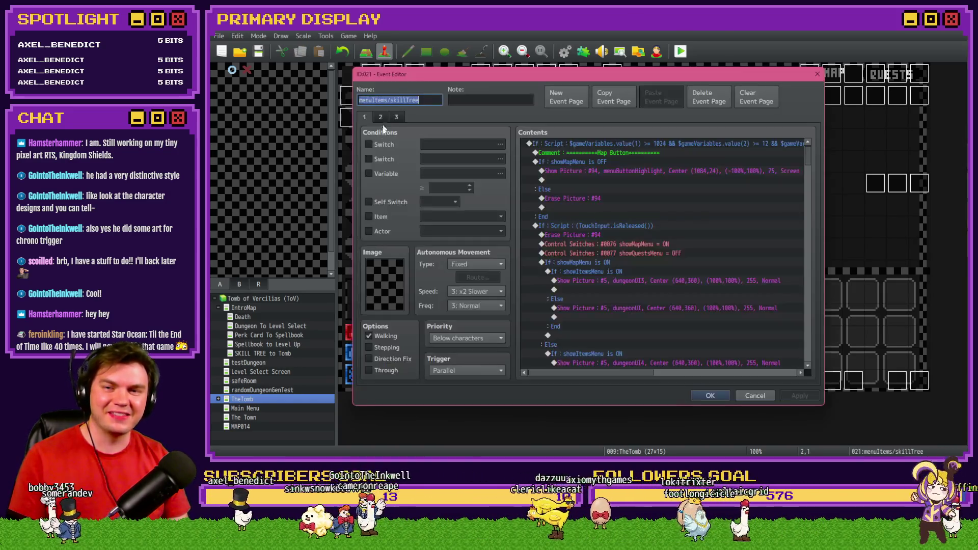
pyautogui.moveTo(809, 152); pyautogui.dragTo(812, 212)
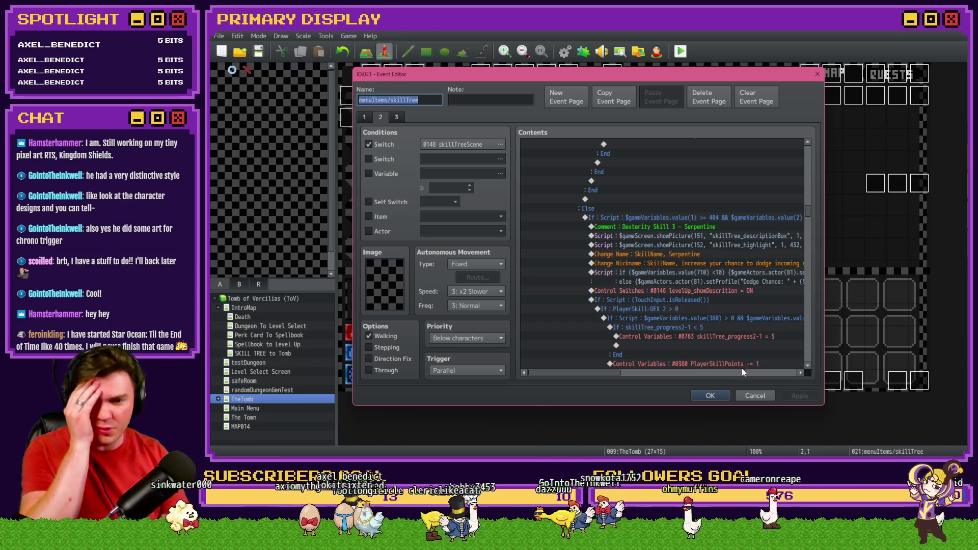
pyautogui.click(753, 396)
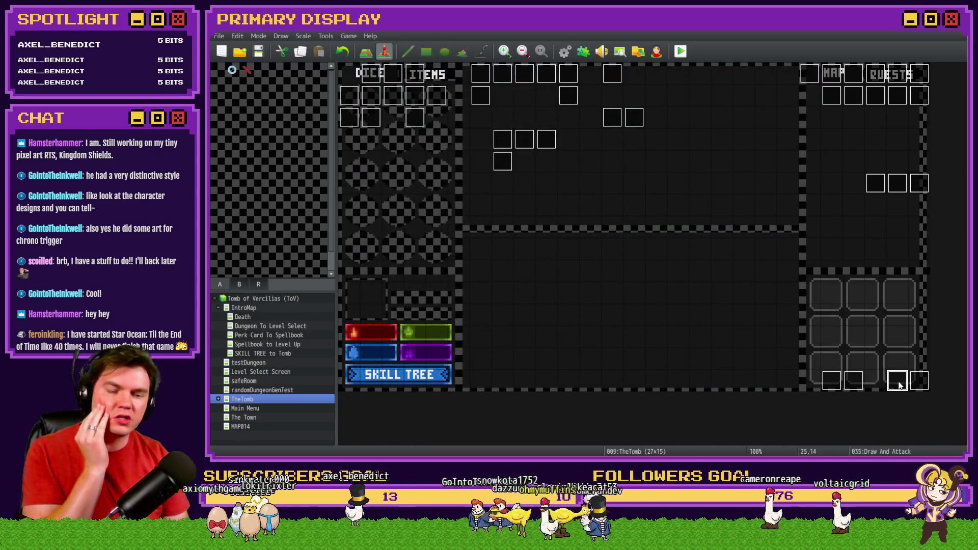
pyautogui.doubleClick(899, 386)
pyautogui.click(414, 116)
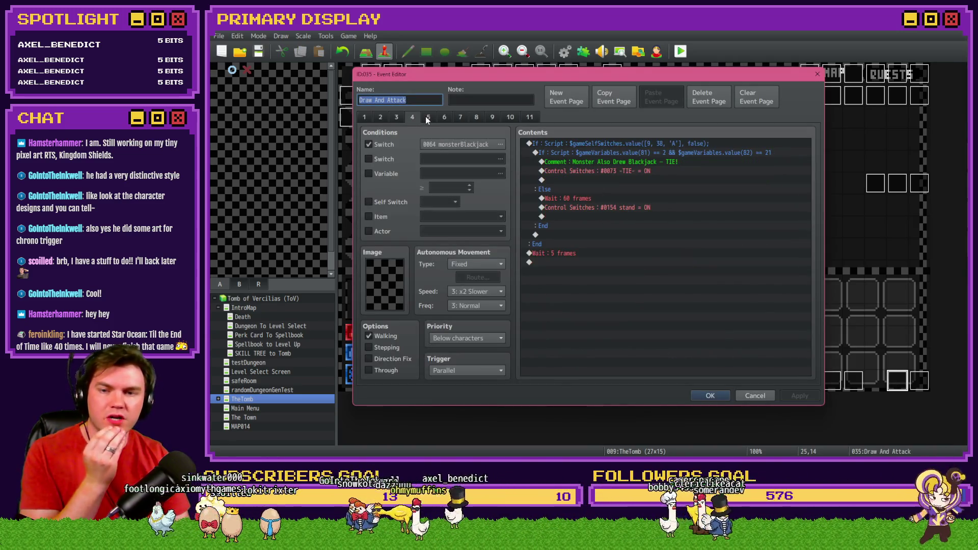
pyautogui.click(426, 116)
pyautogui.scroll(-5, 618, 311)
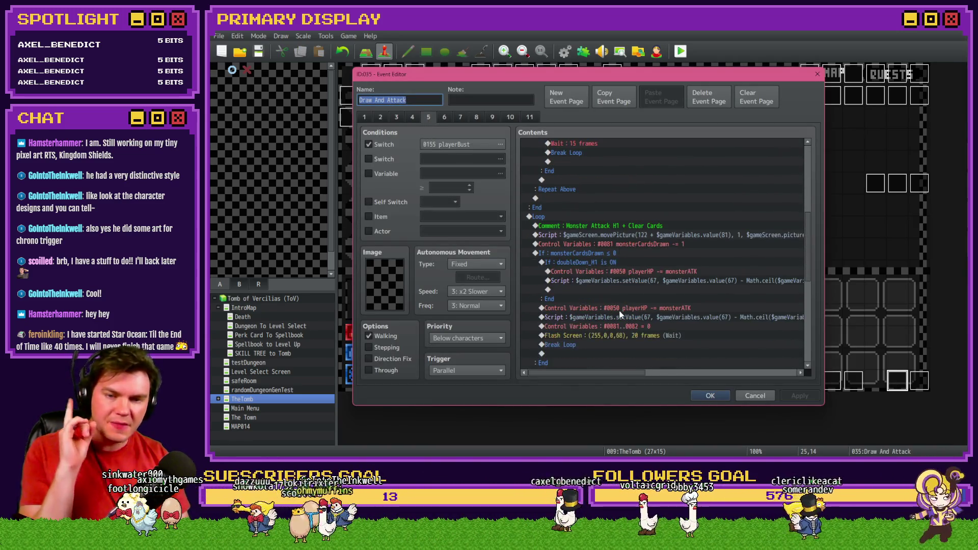
pyautogui.click(581, 253)
pyautogui.scroll(-3, 605, 302)
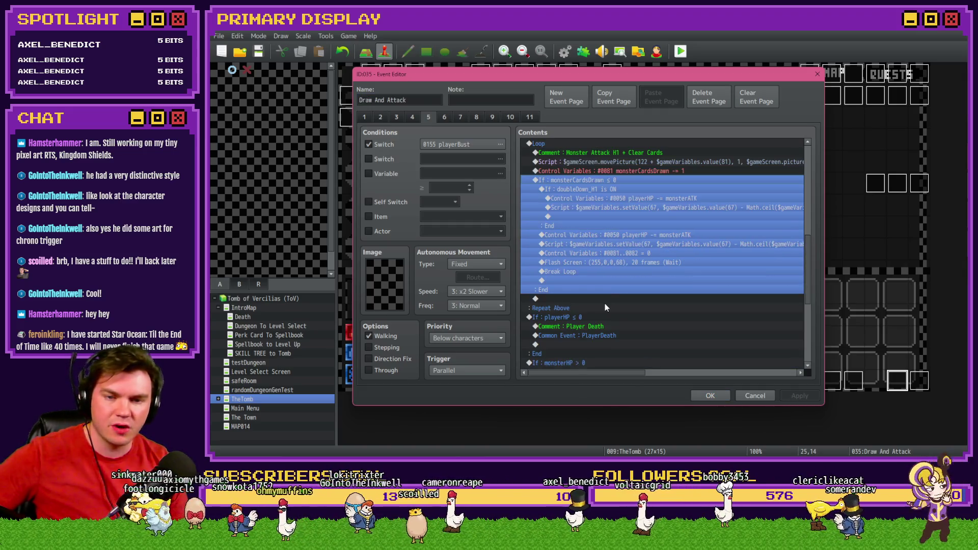
pyautogui.scroll(2, 605, 304)
pyautogui.click(626, 218)
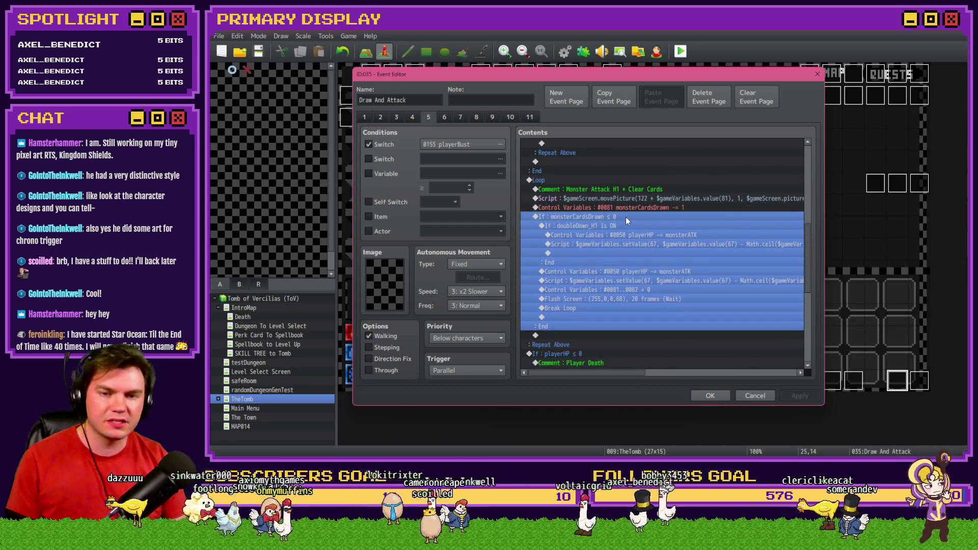
pyautogui.click(710, 394)
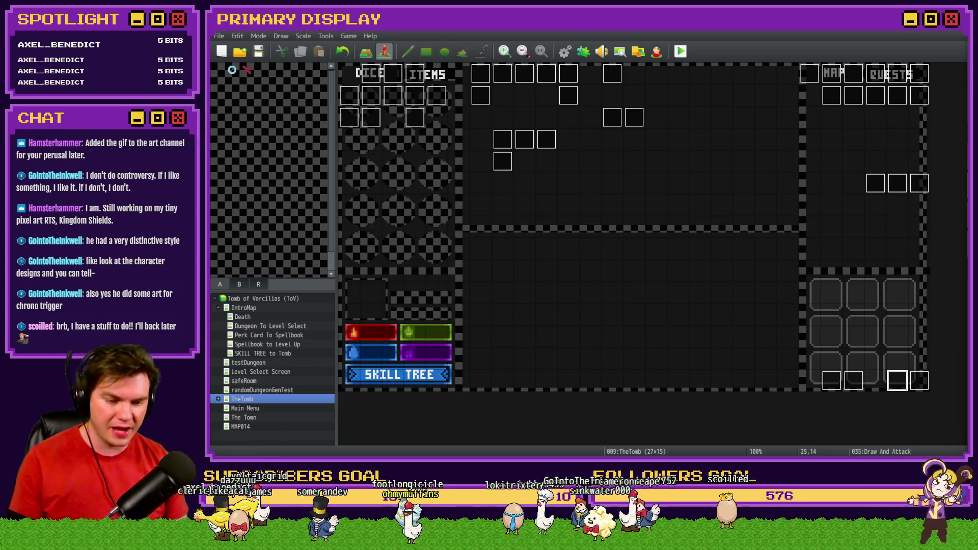
# Step: Switch to the browser's Discord tab and open the Moonwood Games #art channel
pyautogui.hotkey('alt', 'Tab')
pyautogui.click(860, 32)
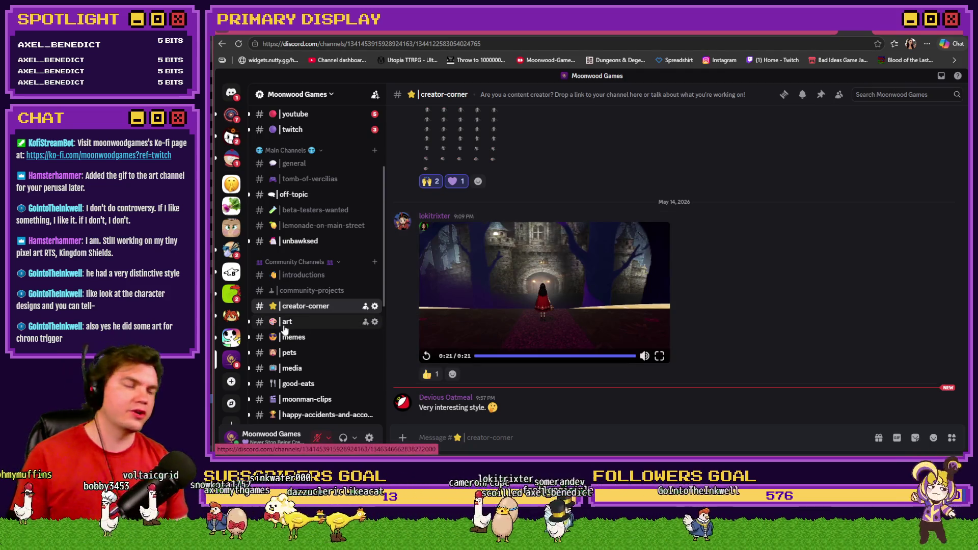
pyautogui.click(292, 327)
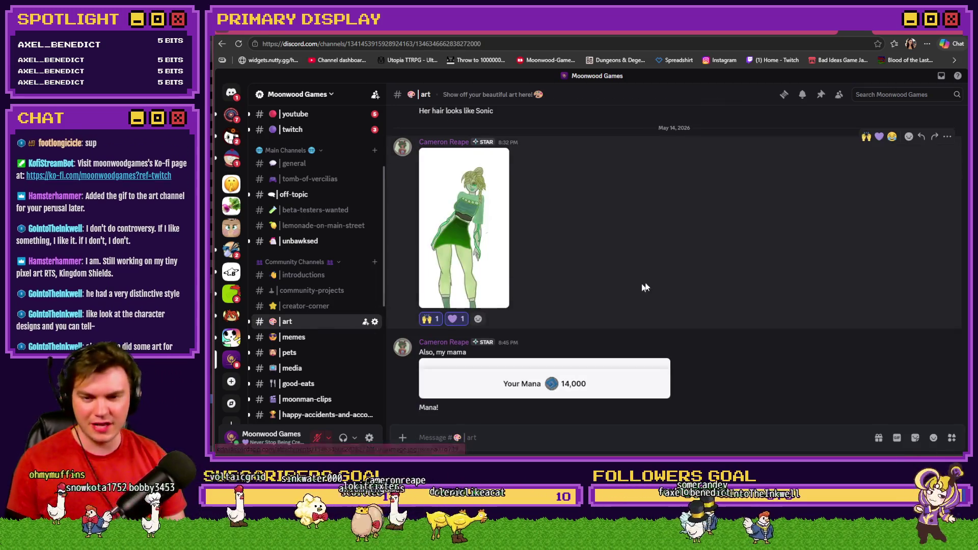
pyautogui.scroll(-3, 678, 298)
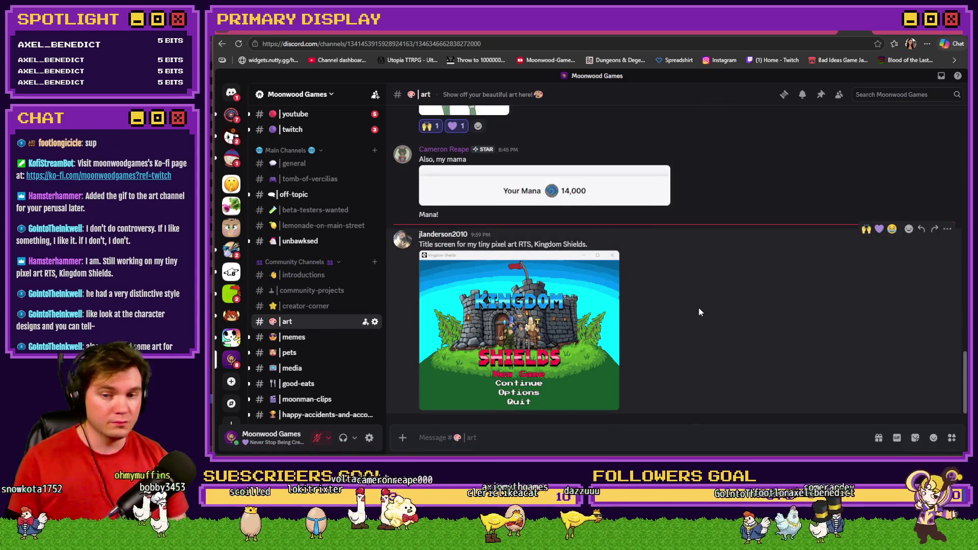
# Step: View the Kingdom Shields title-screen image enlarged and zoomed in, then return to #art
pyautogui.click(612, 307)
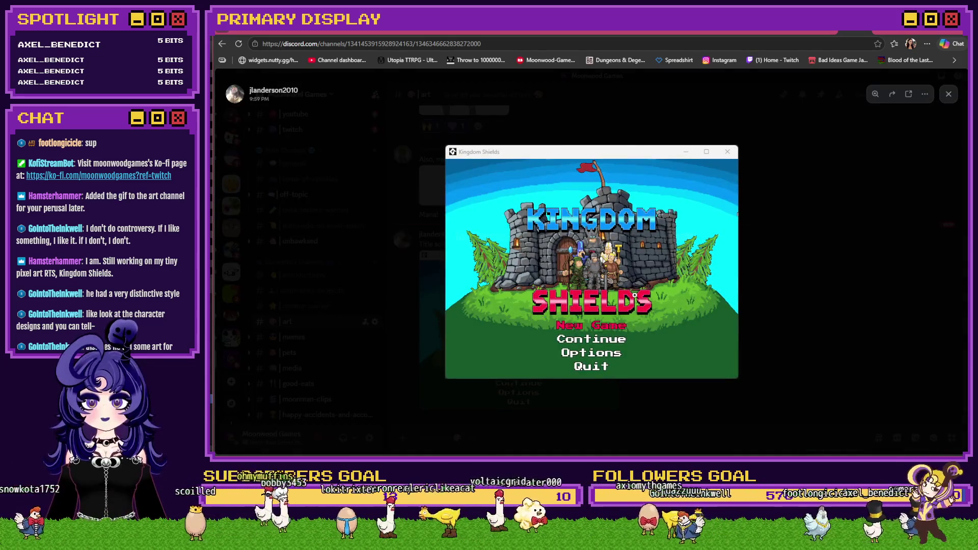
pyautogui.click(635, 295)
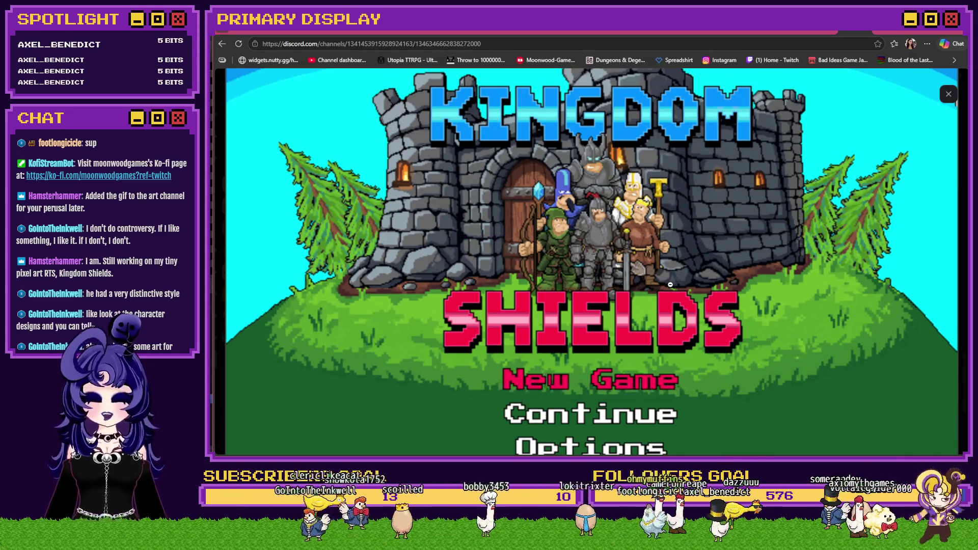
pyautogui.scroll(1, 668, 293)
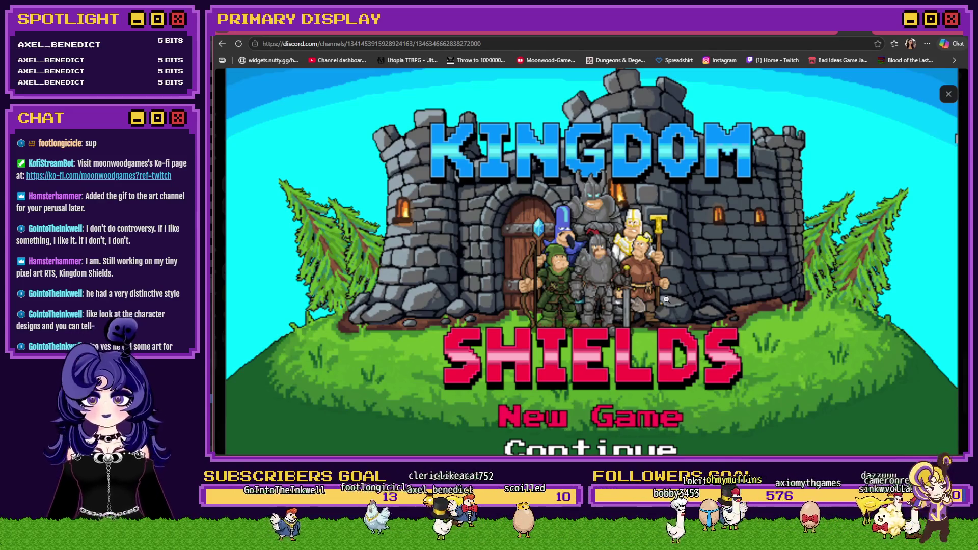
pyautogui.scroll(-3, 666, 300)
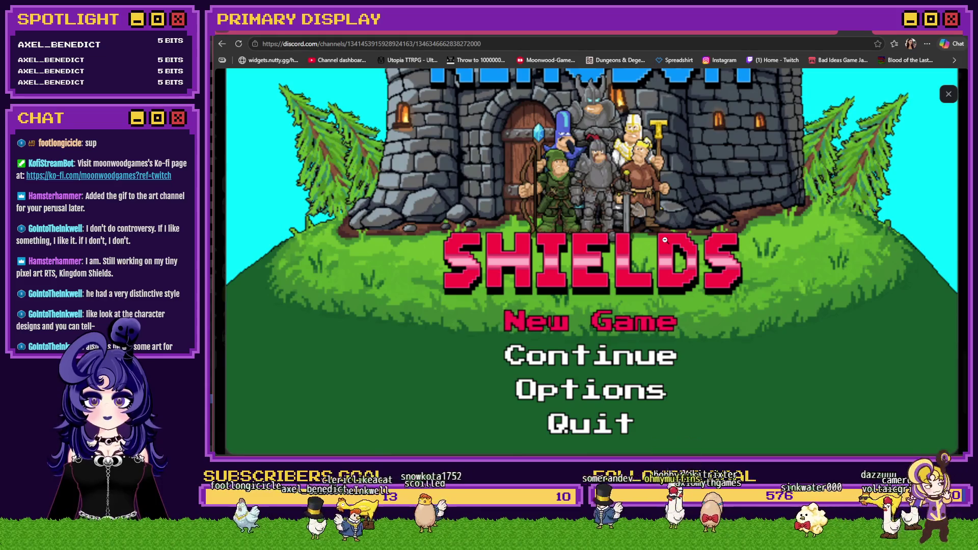
pyautogui.scroll(2, 665, 240)
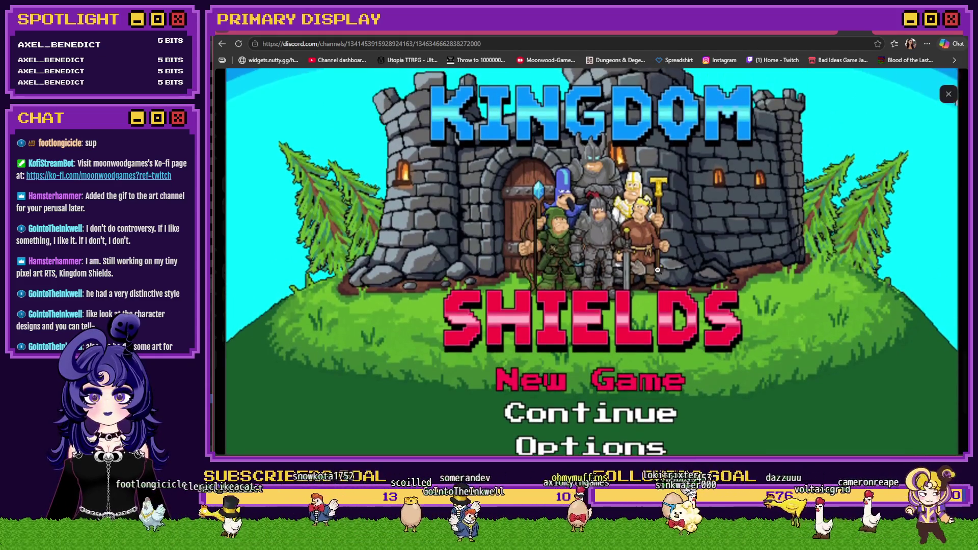
pyautogui.scroll(4, 658, 270)
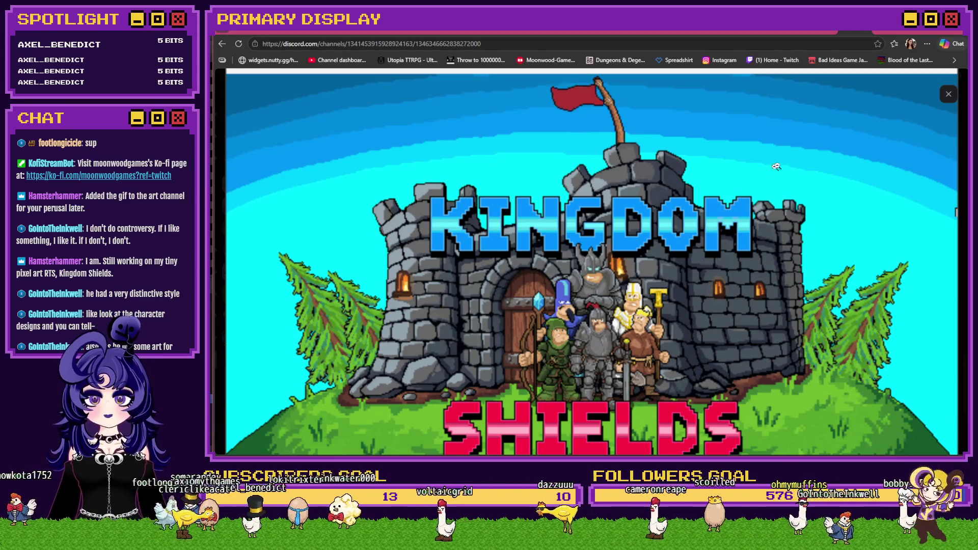
pyautogui.press('Escape')
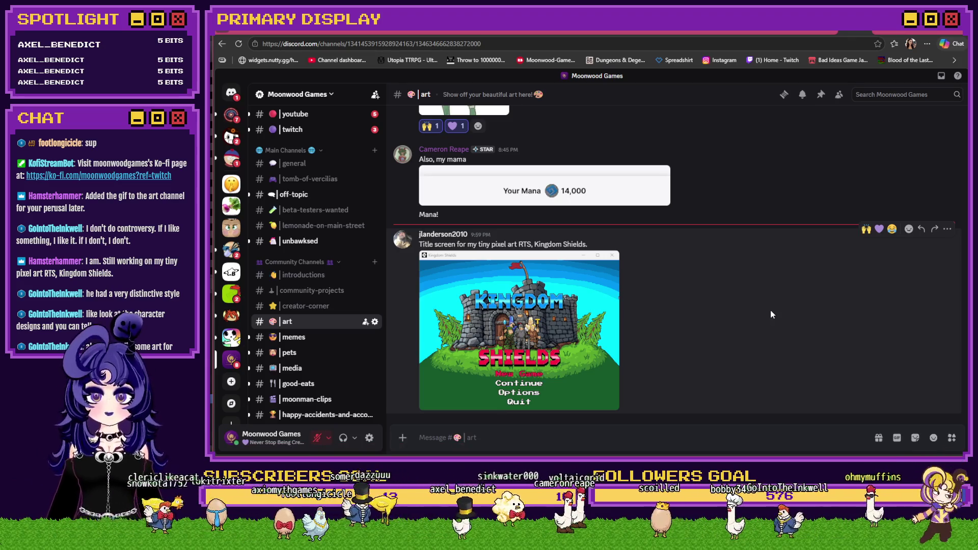
# Step: Add 🙌 and 💜 reactions to the post, view the image again, then return to RPG Maker
pyautogui.click(866, 229)
pyautogui.click(879, 212)
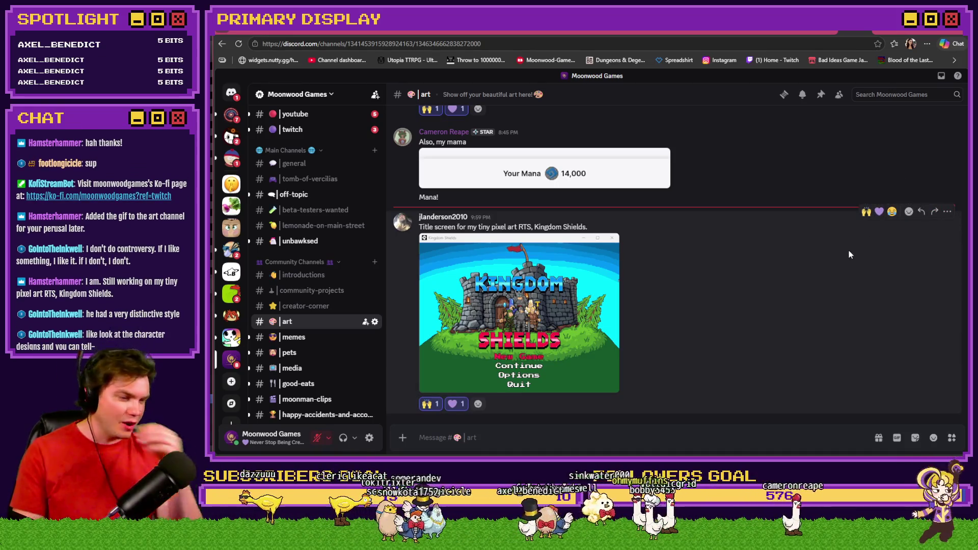
pyautogui.click(563, 286)
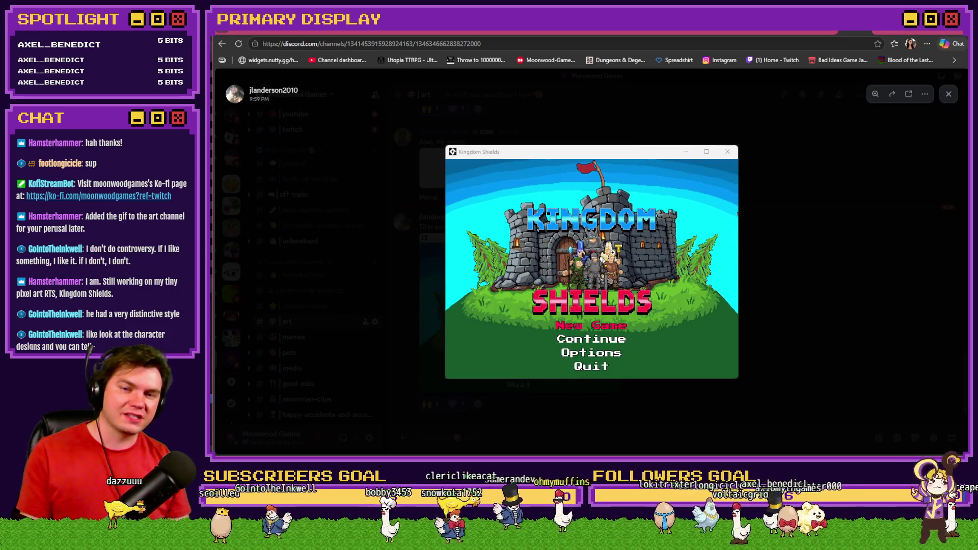
pyautogui.click(612, 254)
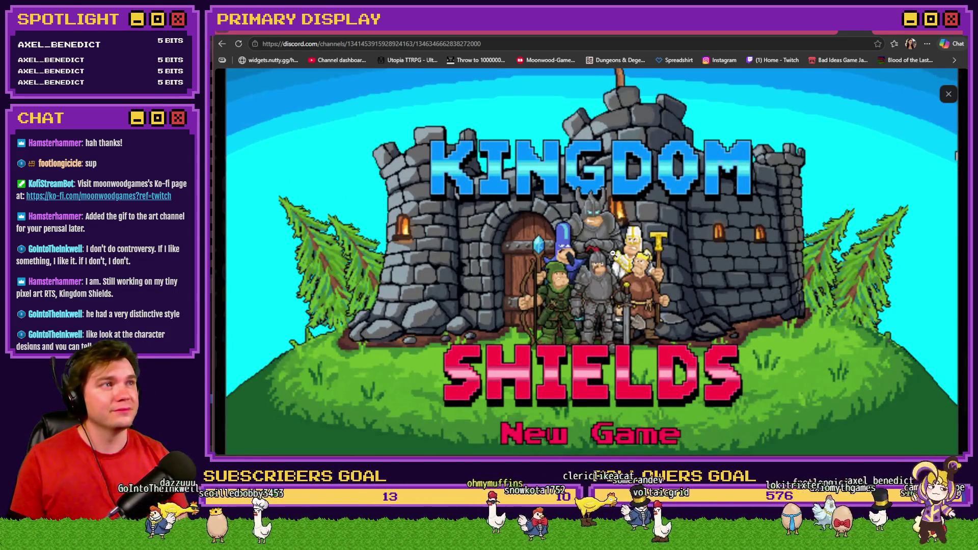
pyautogui.click(949, 94)
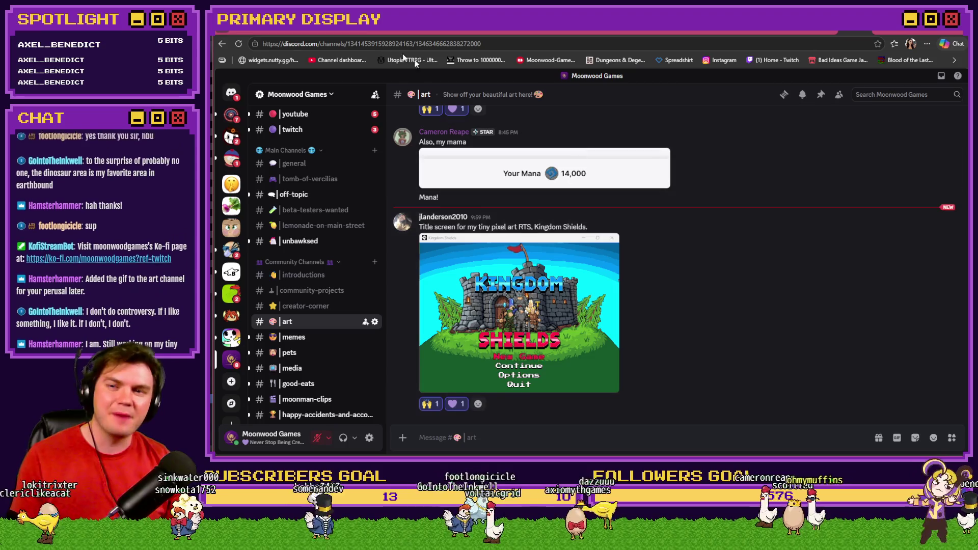
pyautogui.click(342, 30)
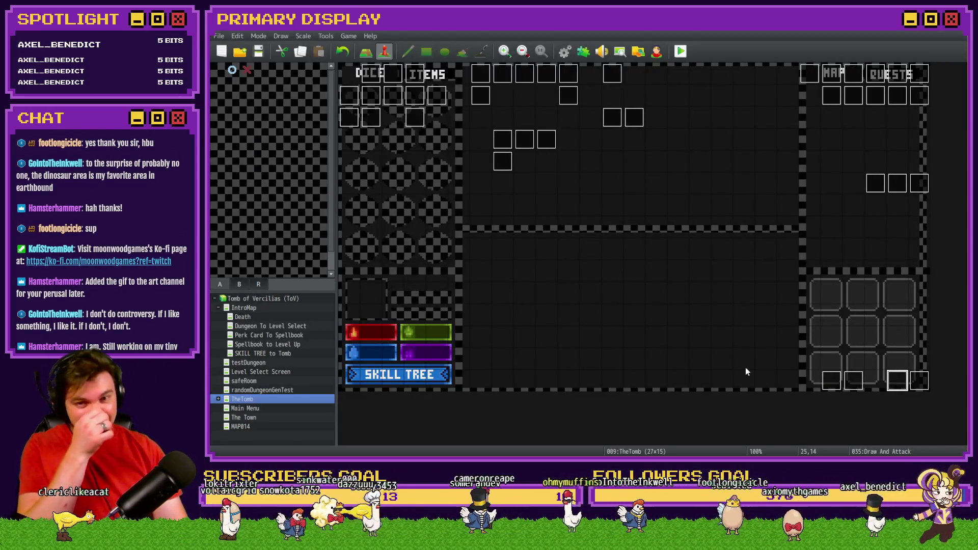
# Step: Copy the If PlayerSkill-VIT 4 healing branch from the Draw And Attack event
pyautogui.doubleClick(919, 385)
pyautogui.press('Escape')
pyautogui.doubleClick(898, 380)
pyautogui.moveTo(807, 172)
pyautogui.mouseDown()
pyautogui.moveTo(800, 341)
pyautogui.moveTo(809, 289)
pyautogui.mouseUp()
pyautogui.click(652, 247)
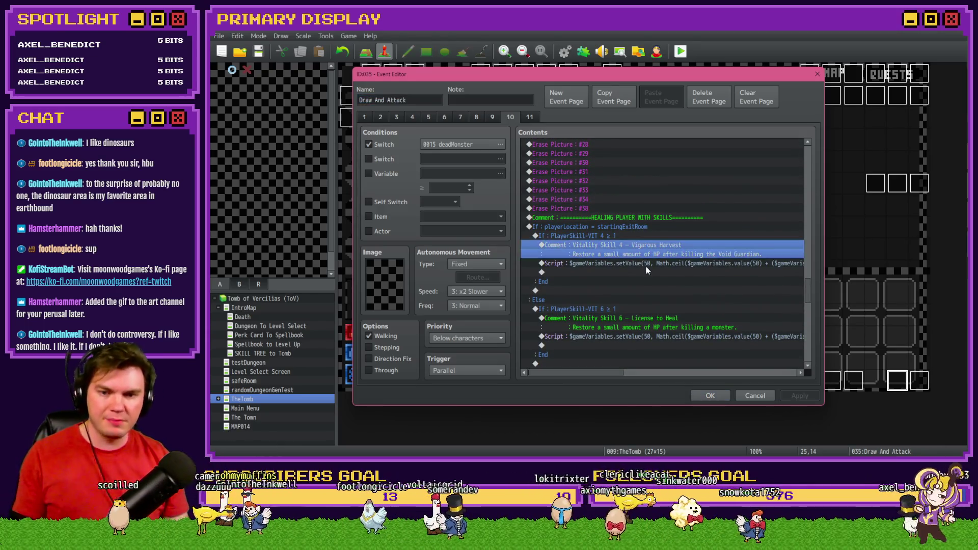
pyautogui.keyDown('shift'); pyautogui.click(647, 264); pyautogui.keyUp('shift')
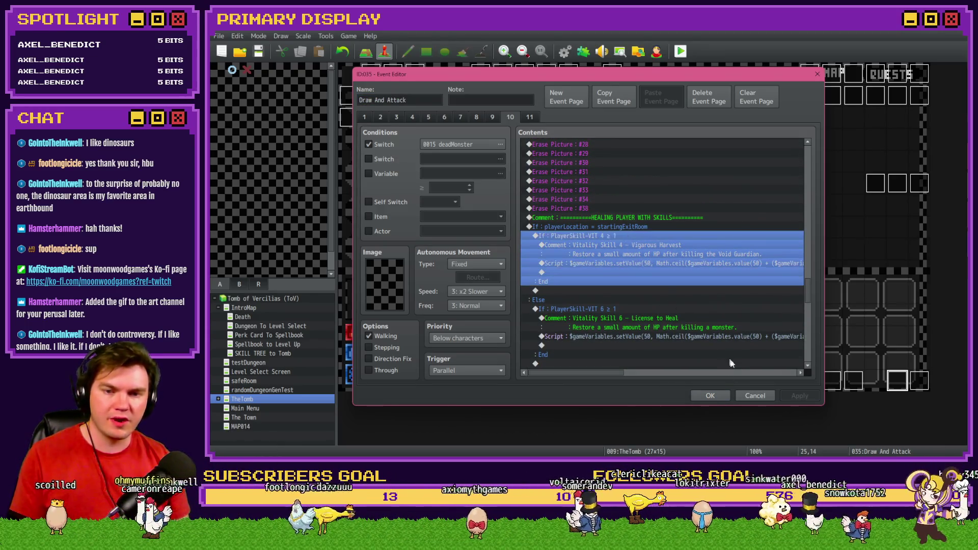
pyautogui.click(711, 396)
# Step: Reopen the Draw And Attack event on its page 5
pyautogui.doubleClick(891, 378)
pyautogui.click(429, 117)
pyautogui.scroll(-5, 817, 184)
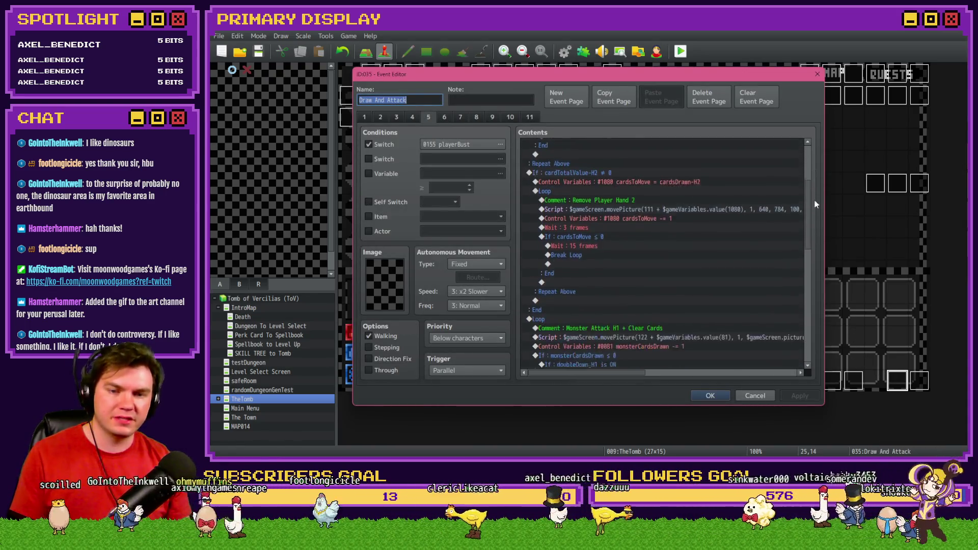
pyautogui.scroll(-4, 816, 207)
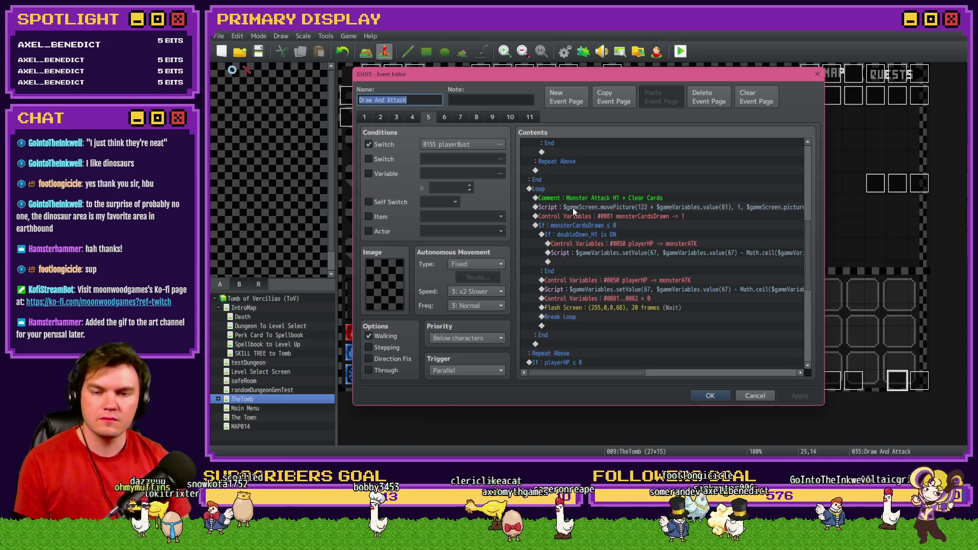
pyautogui.click(570, 193)
pyautogui.scroll(-3, 572, 203)
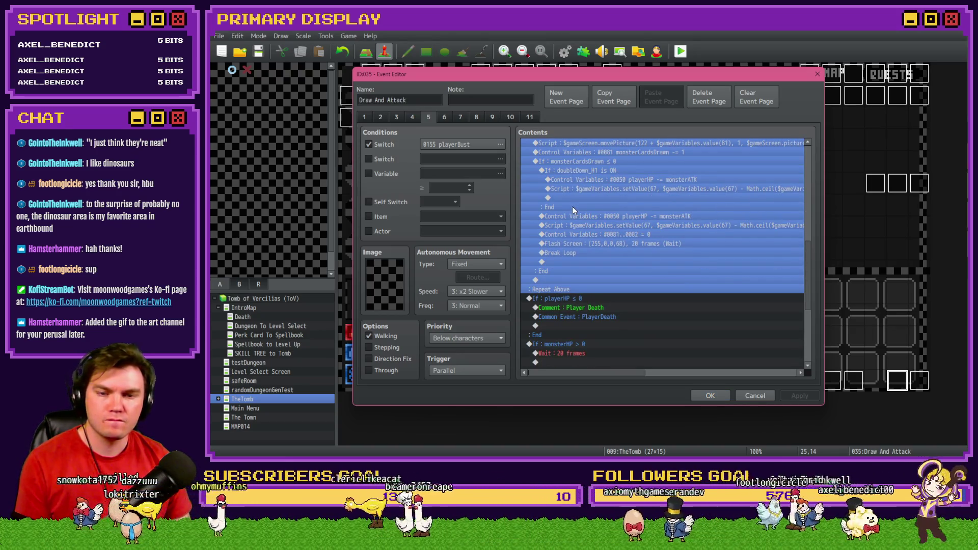
pyautogui.click(580, 226)
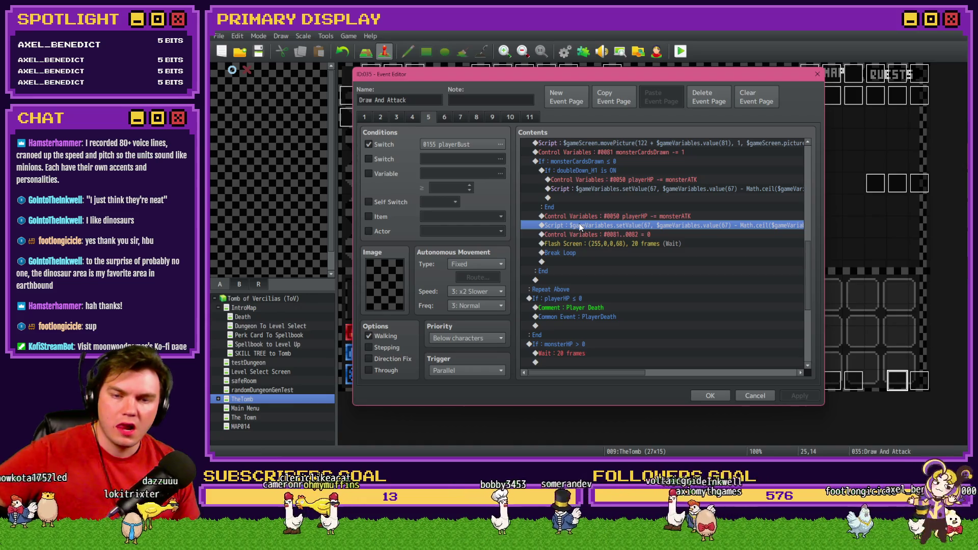
pyautogui.click(595, 180)
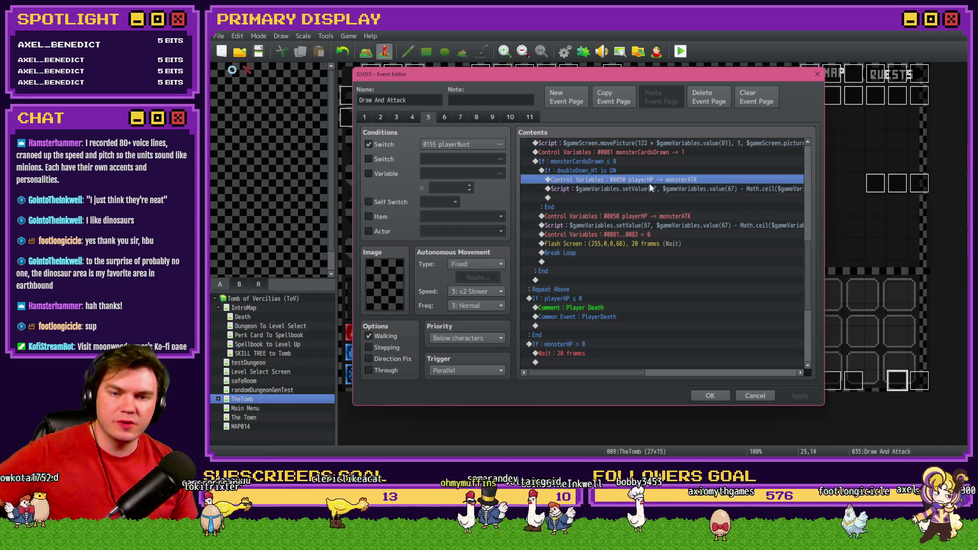
pyautogui.click(630, 171)
pyautogui.click(627, 178)
pyautogui.click(627, 172)
pyautogui.click(627, 179)
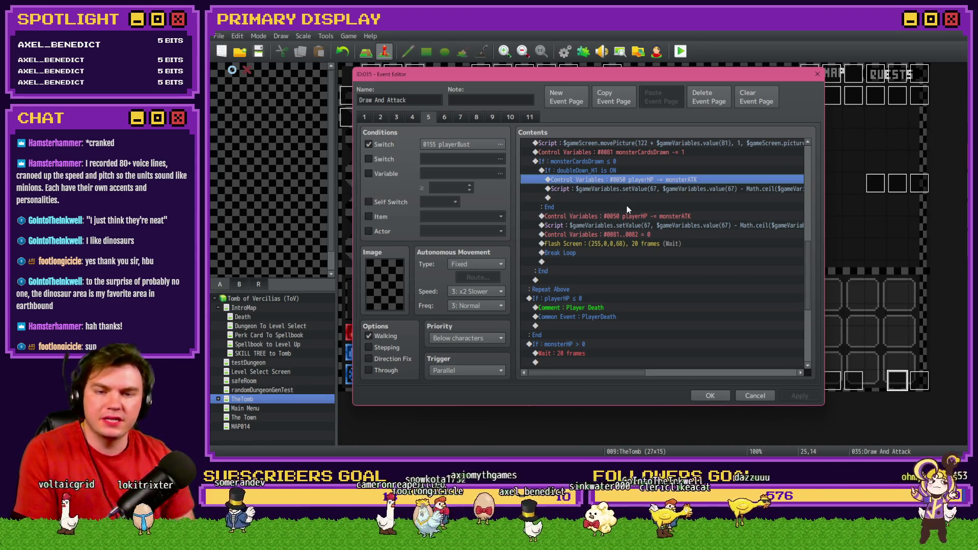
pyautogui.click(617, 164)
pyautogui.click(617, 170)
pyautogui.scroll(2, 593, 224)
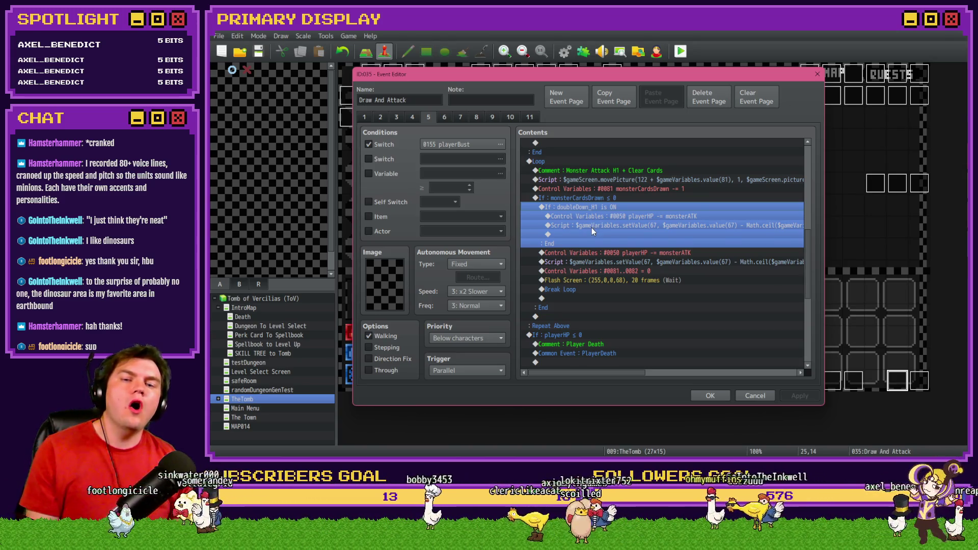
pyautogui.moveTo(602, 173); pyautogui.dragTo(599, 195)
# Step: Move through the monster attack loop rows around the Monster Attack H1 comment and counter line
pyautogui.click(602, 205)
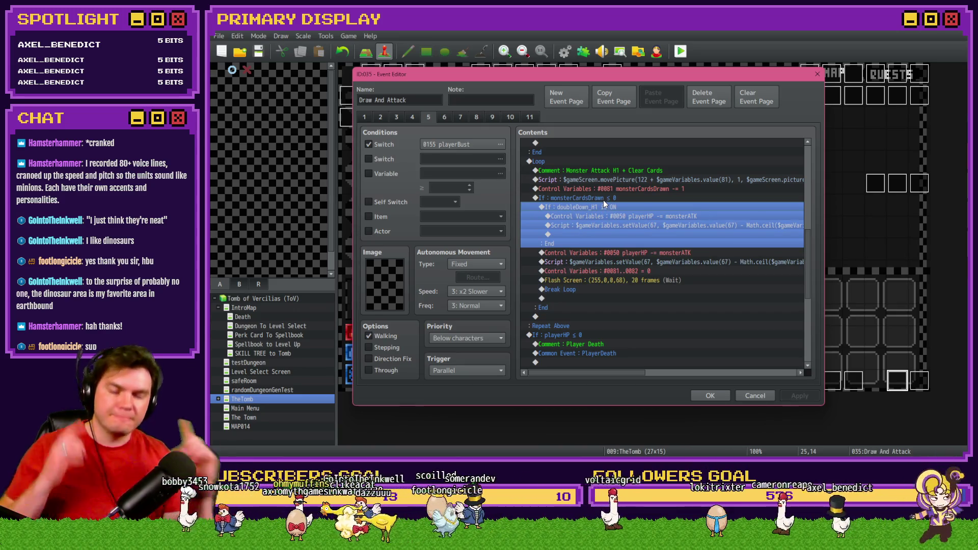
pyautogui.click(603, 172)
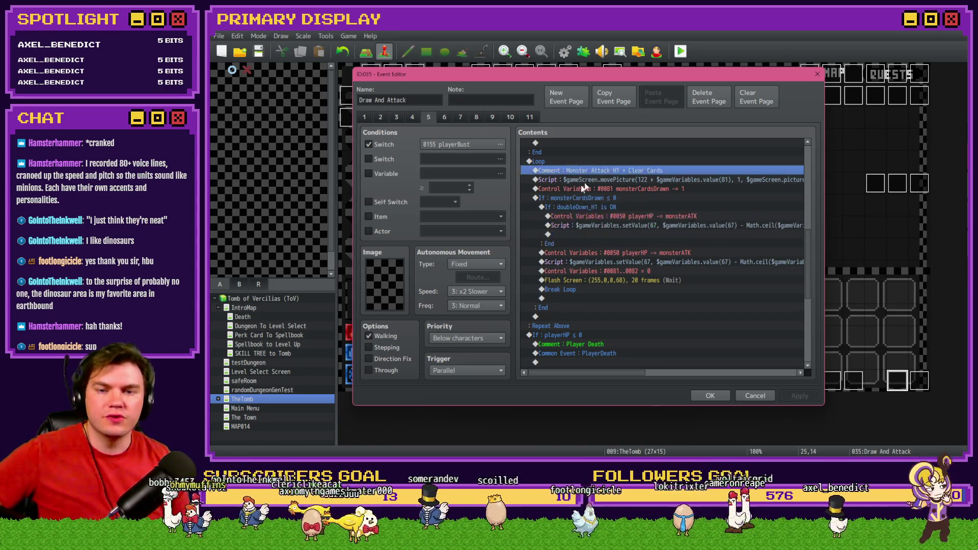
pyautogui.press('Down')
pyautogui.press('Down')
pyautogui.press('Up')
pyautogui.press('Down')
pyautogui.press('Down')
pyautogui.press('Up')
pyautogui.press('Up')
pyautogui.press('Down')
pyautogui.press('Down')
pyautogui.press('Down')
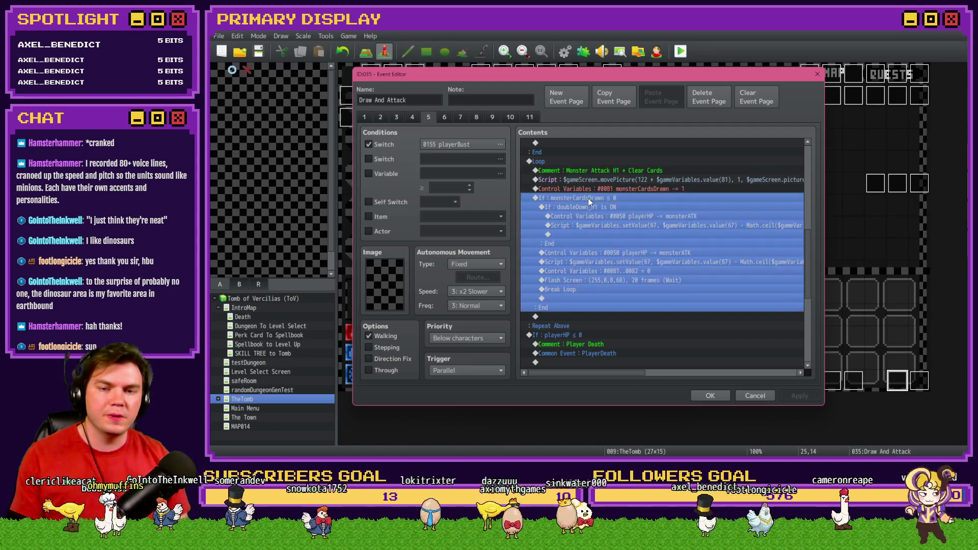
pyautogui.press('Down')
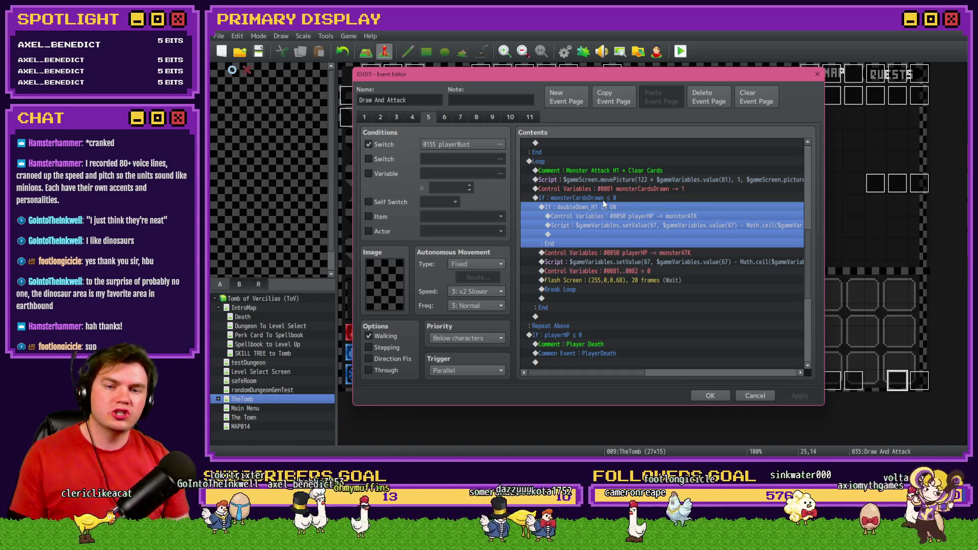
# Step: Paste the Vitality Skill 4 branch above doubleDown_H1 and open its PlayerSkill-VIT 4 condition
pyautogui.click(623, 178)
pyautogui.click(619, 197)
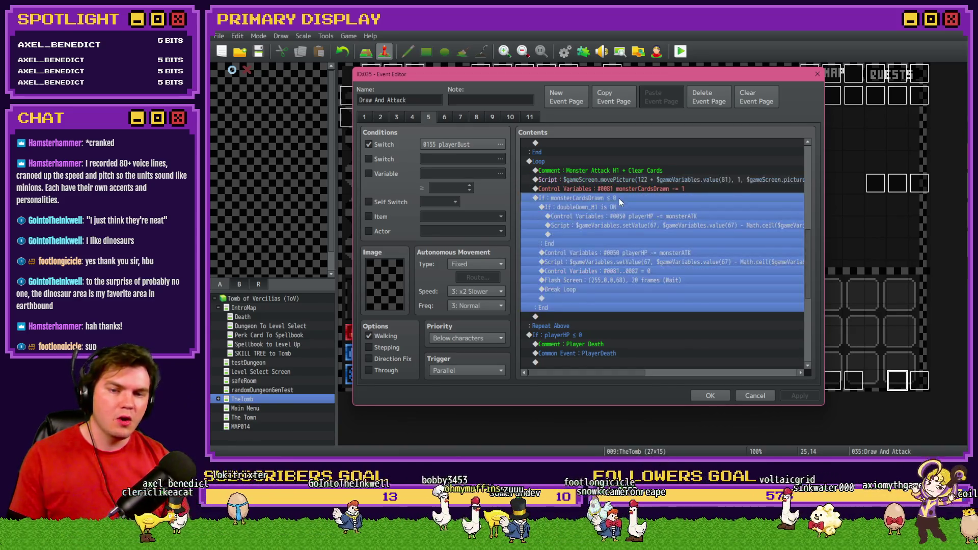
pyautogui.click(617, 207)
pyautogui.click(617, 200)
pyautogui.click(619, 207)
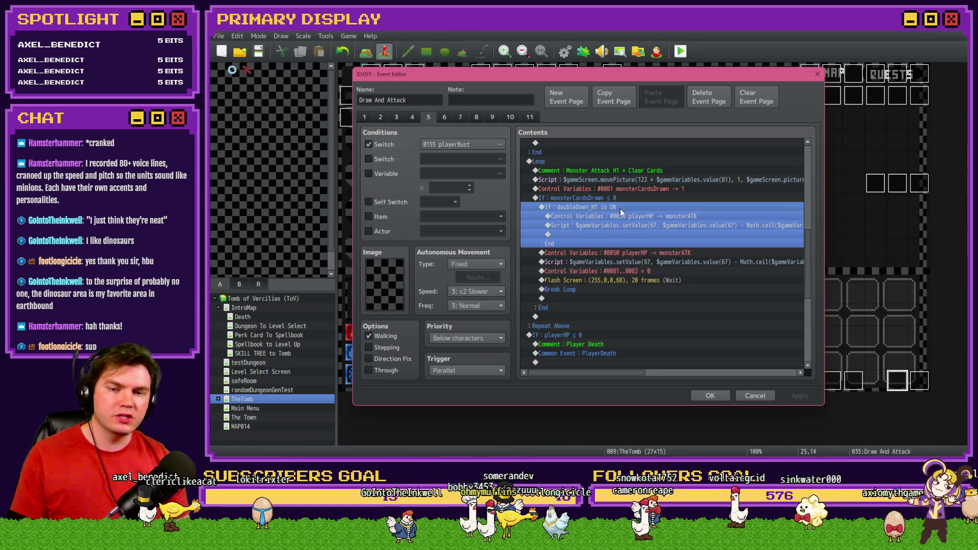
pyautogui.hotkey('ctrl', 'v')
pyautogui.click(621, 206)
pyautogui.doubleClick(661, 209)
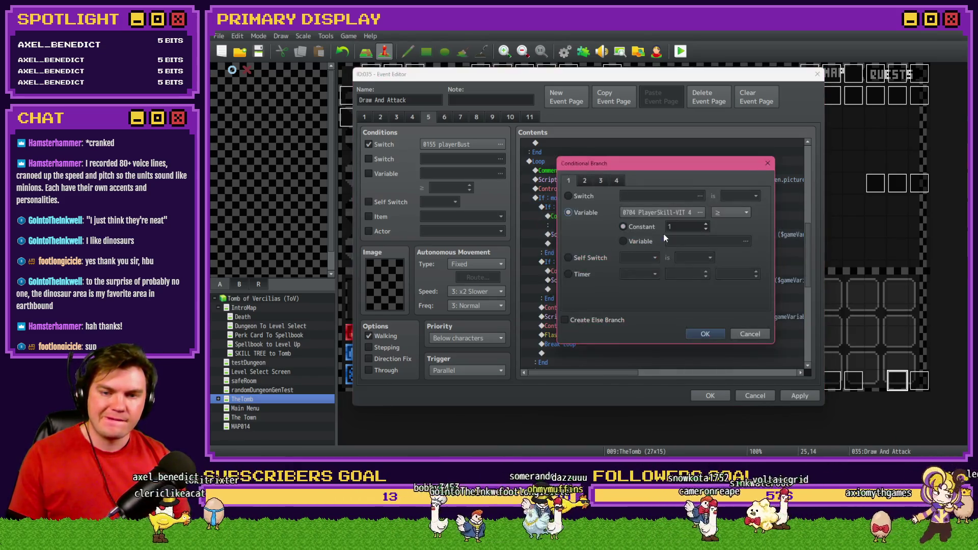
# Step: Set the conditional branch to check variable 0710 PlayerSkill-DEX 3
pyautogui.click(660, 213)
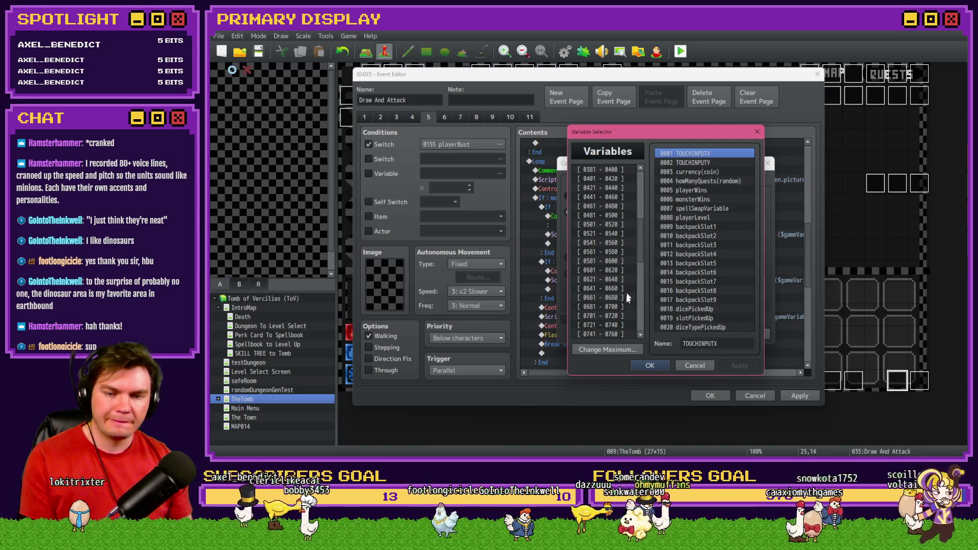
pyautogui.click(624, 325)
pyautogui.press('Up')
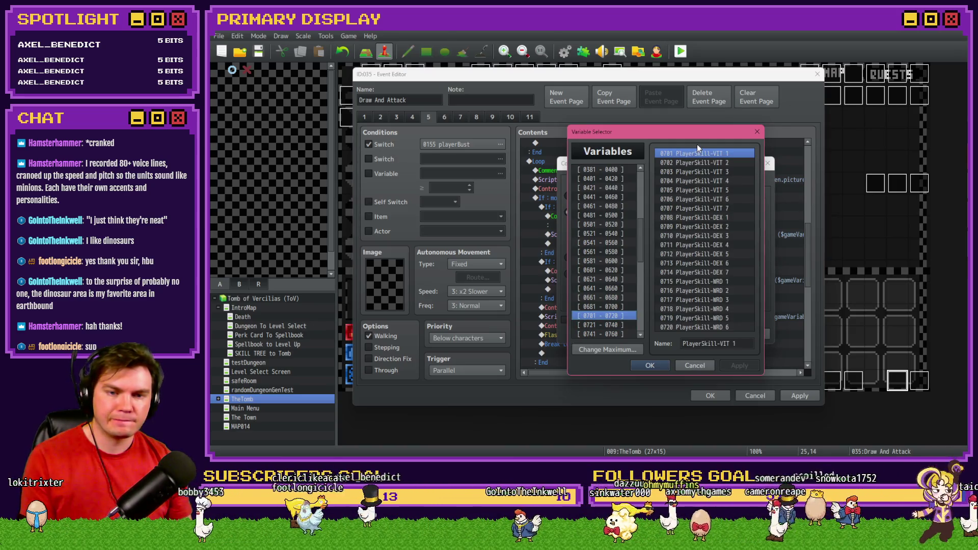
pyautogui.click(717, 238)
pyautogui.click(720, 247)
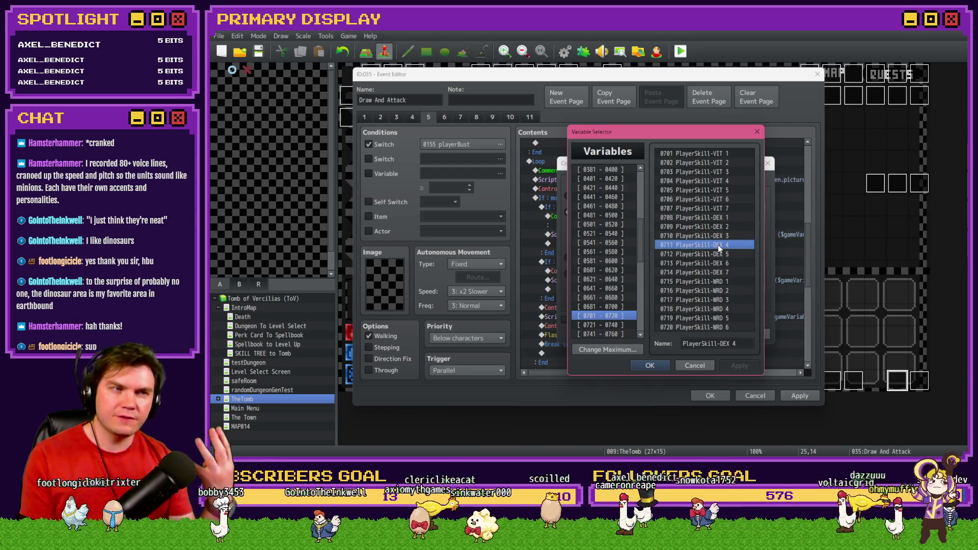
pyautogui.doubleClick(720, 248)
pyautogui.click(682, 212)
pyautogui.press('Up')
pyautogui.press('Return')
# Step: Confirm the branch, save the Draw And Attack event, and open the menuItems/skillTree event
pyautogui.click(717, 338)
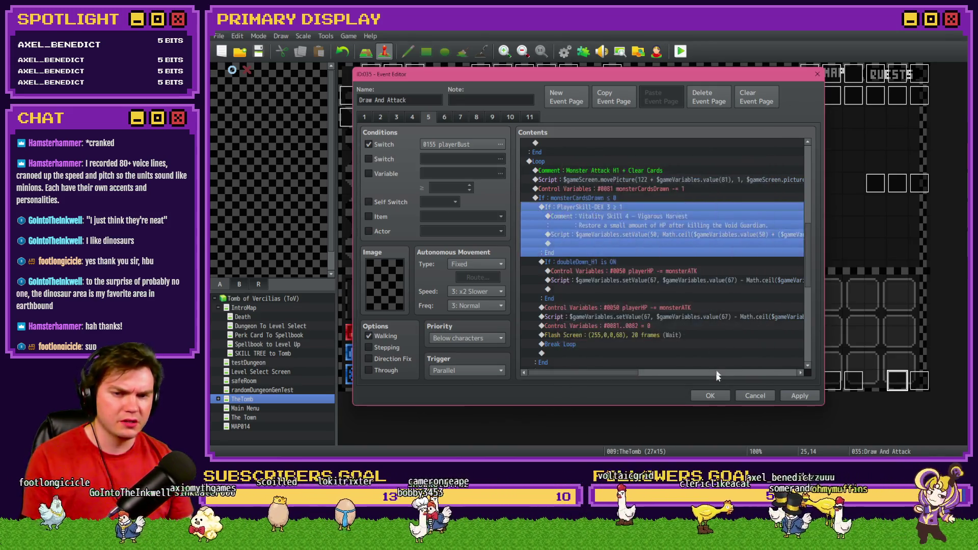
pyautogui.click(712, 396)
pyautogui.doubleClick(397, 100)
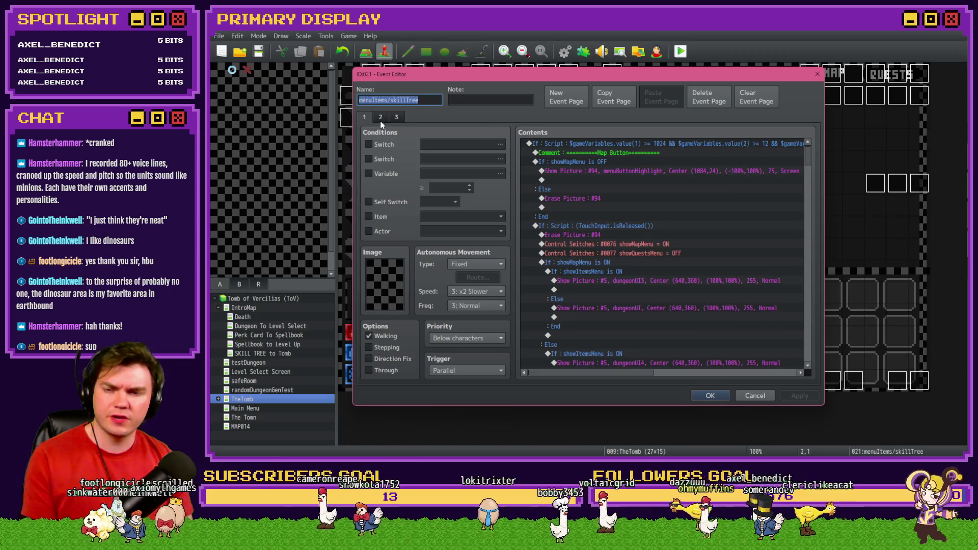
# Step: Read the Serpentine skill description on the skill tree page without changing it
pyautogui.click(380, 119)
pyautogui.moveTo(807, 156); pyautogui.dragTo(810, 223)
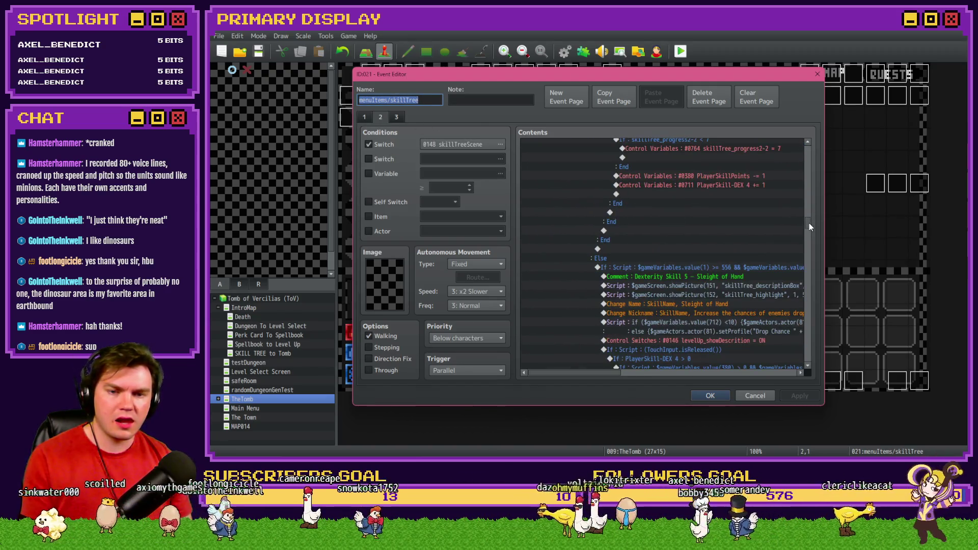
pyautogui.scroll(10, 699, 319)
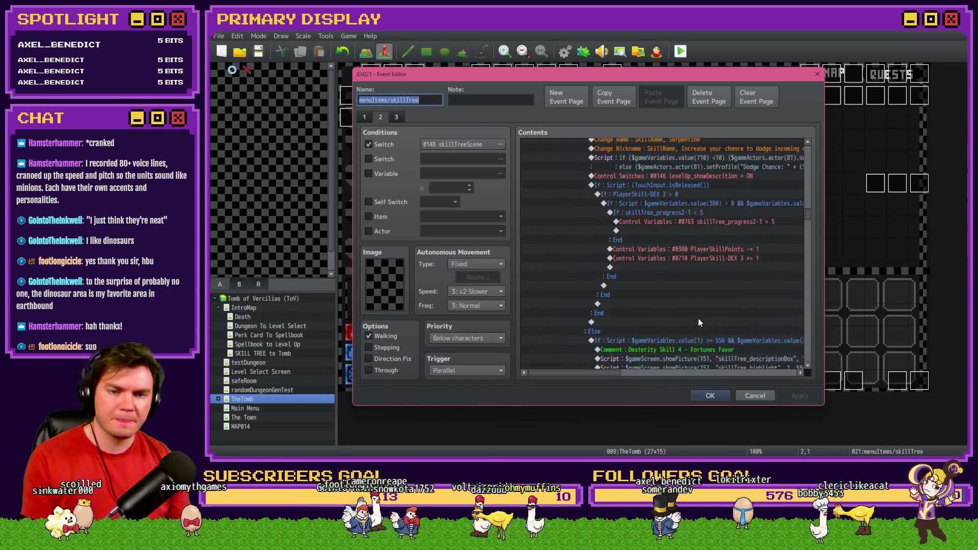
pyautogui.click(690, 204)
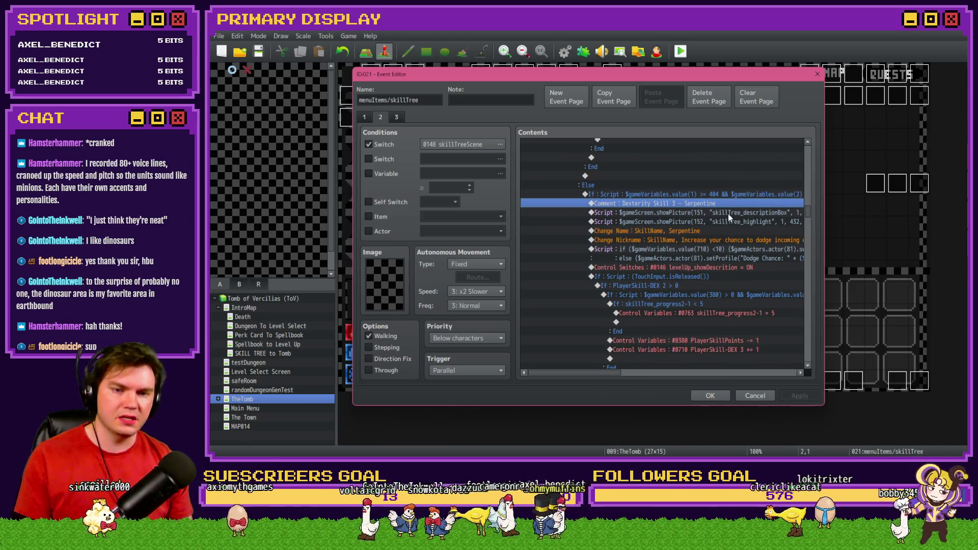
pyautogui.doubleClick(729, 240)
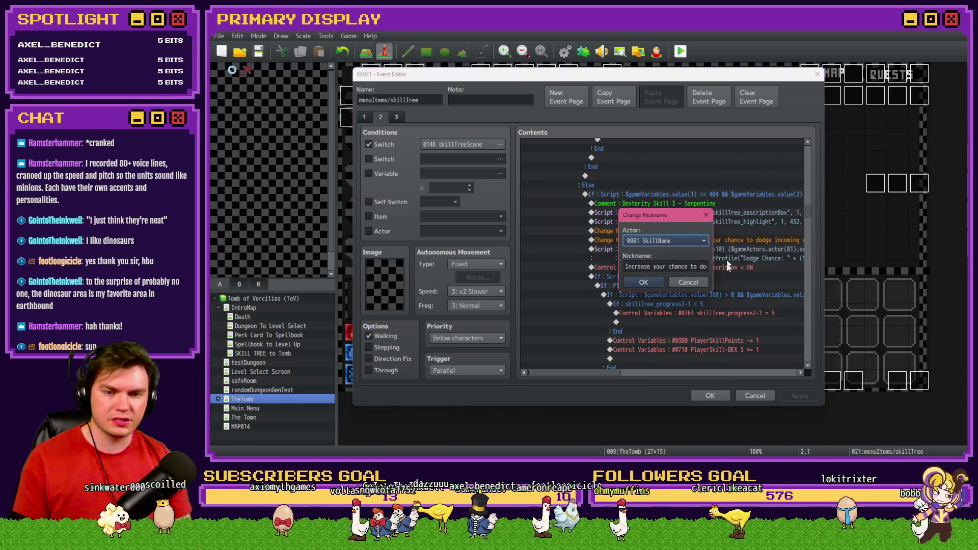
pyautogui.click(686, 283)
# Step: Close the skill tree and open the Vitality Skill 4 comment on Draw And Attack page 5
pyautogui.click(710, 396)
pyautogui.doubleClick(897, 381)
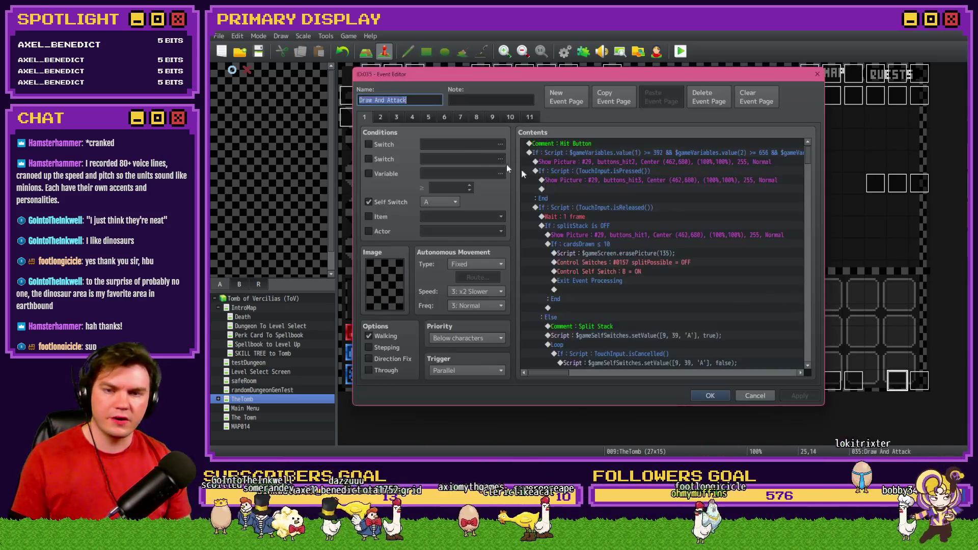
pyautogui.click(430, 117)
pyautogui.scroll(-10, 772, 153)
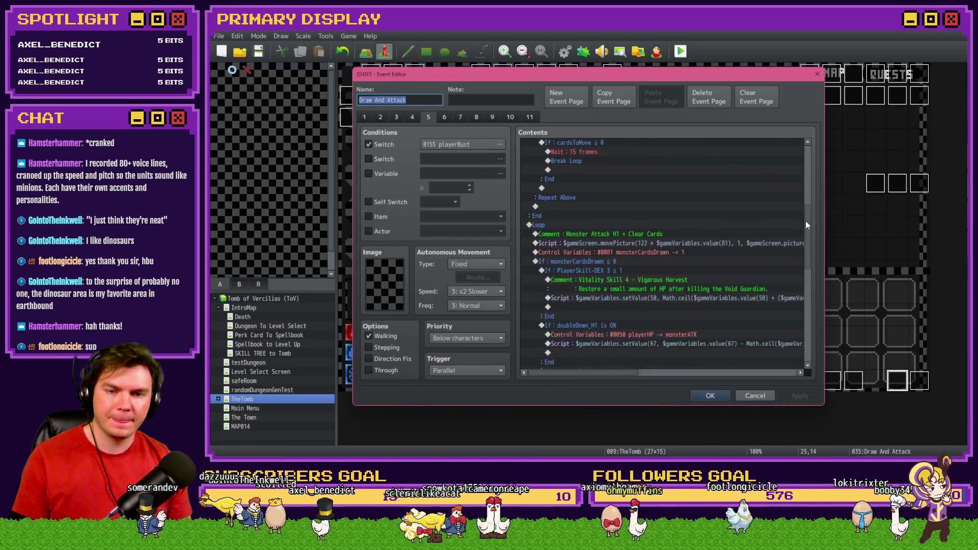
pyautogui.doubleClick(616, 251)
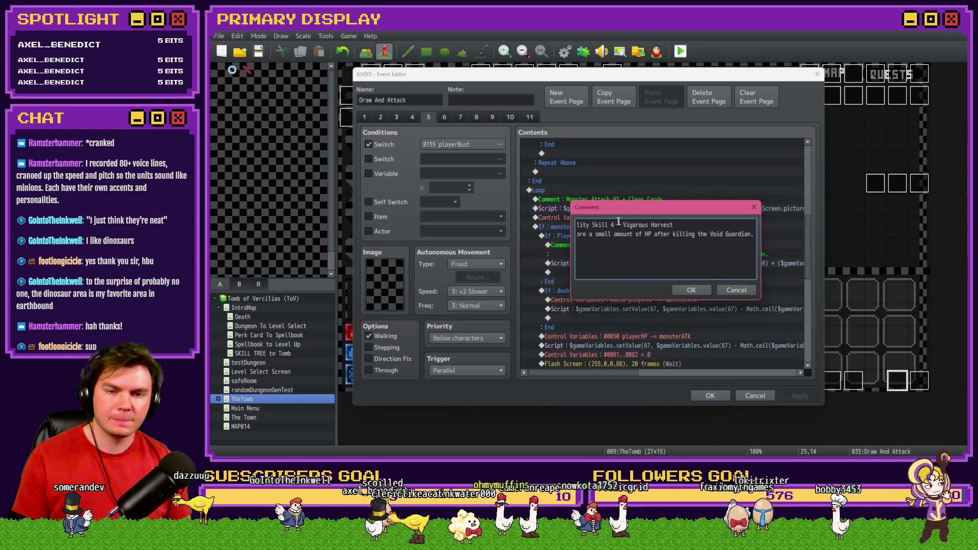
# Step: Rename the skill to Serpentine, paste the dodge description line, then select the branch's comment lines
pyautogui.moveTo(622, 224); pyautogui.dragTo(690, 224)
pyautogui.write('Serpentine')
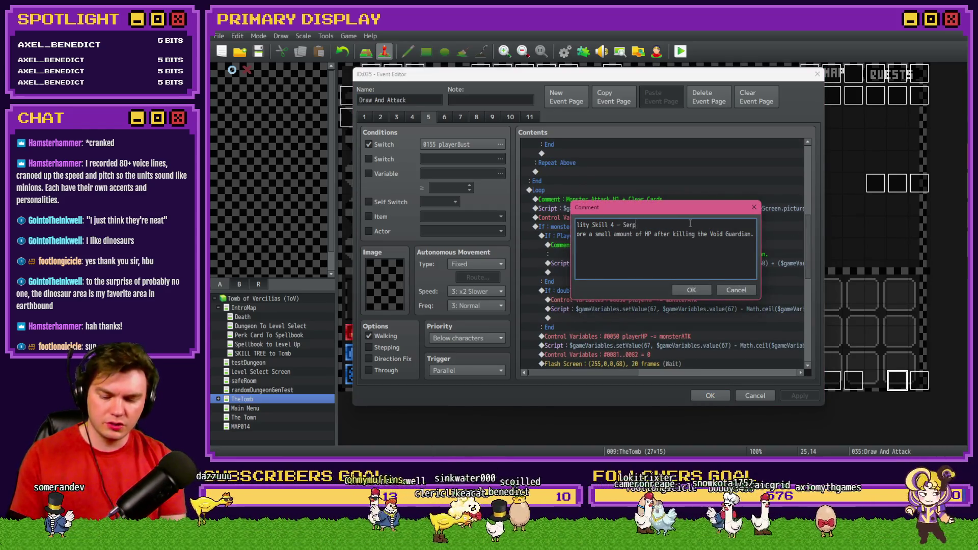
pyautogui.tripleClick(658, 234)
pyautogui.write('Increase your chance to dodge incoming enemy attacks.')
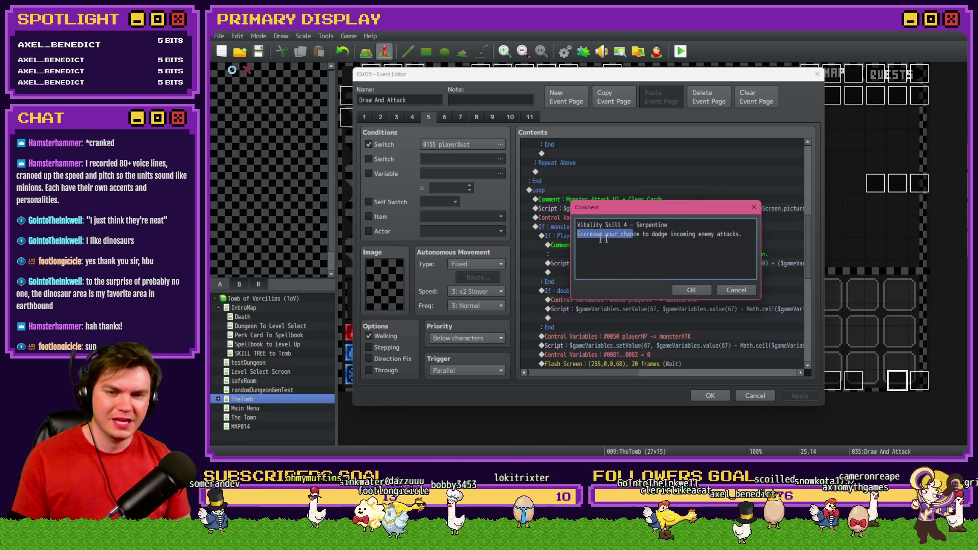
pyautogui.click(684, 291)
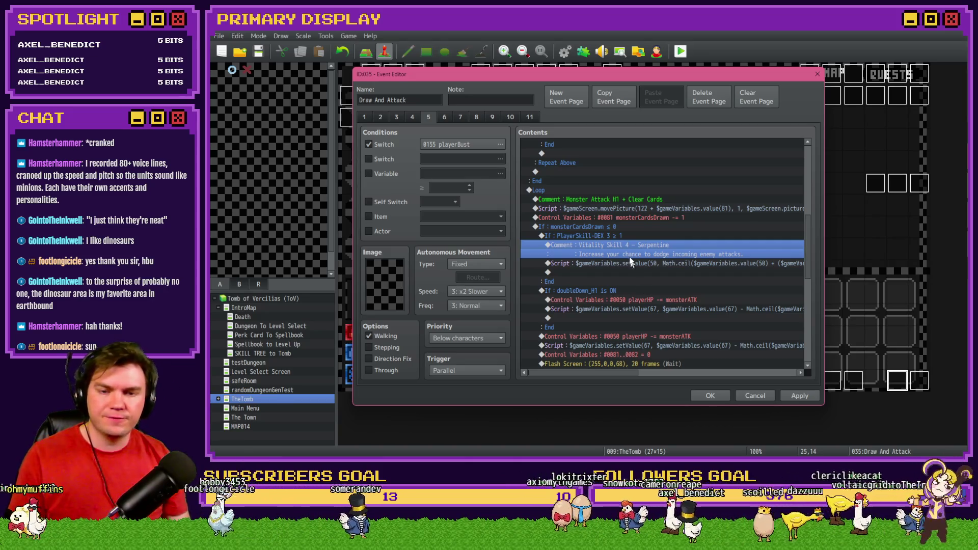
pyautogui.click(625, 239)
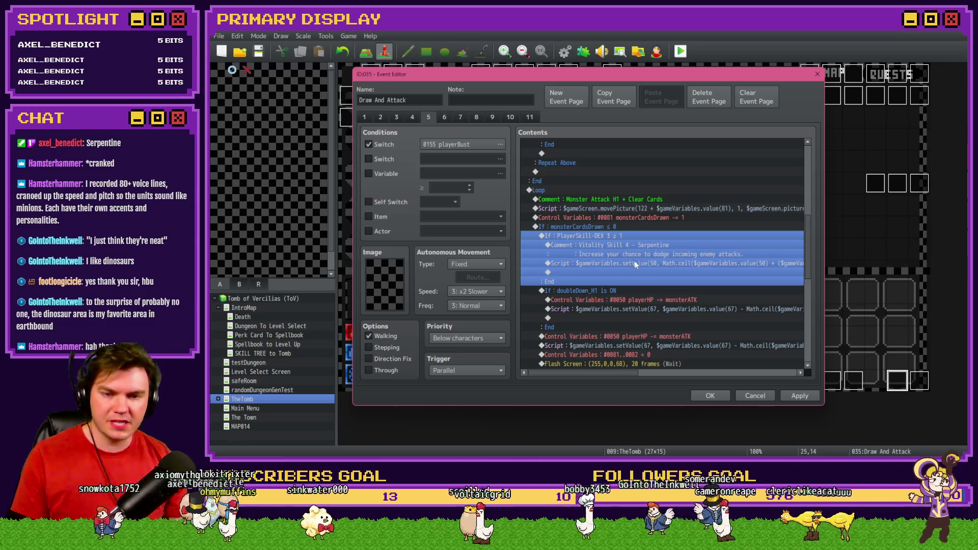
pyautogui.click(650, 247)
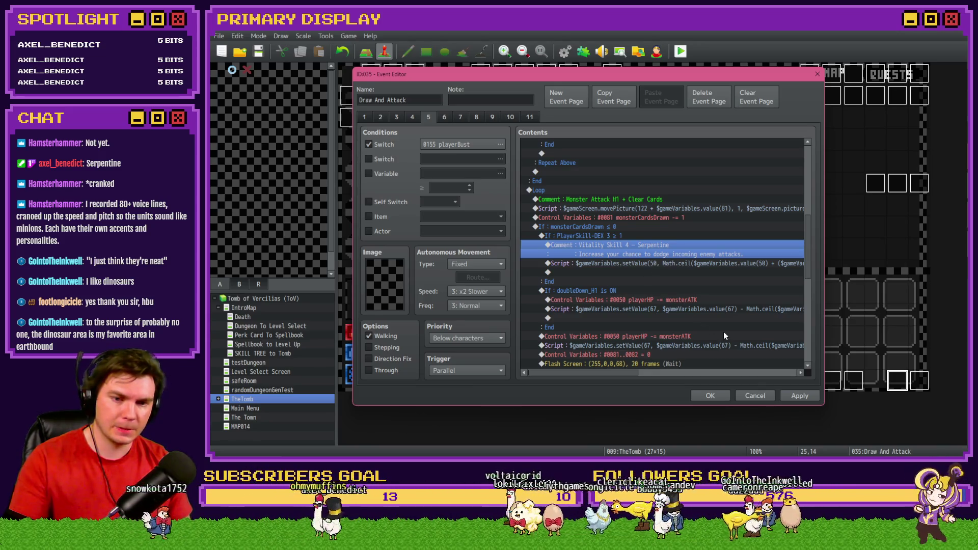
pyautogui.click(714, 395)
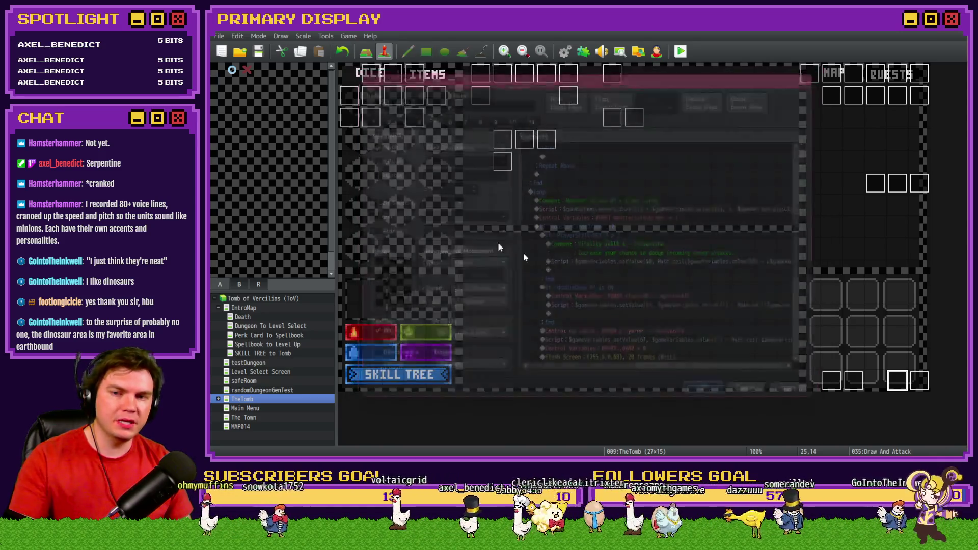
# Step: Inspect the Swift Evasion roll and escape check in Saving Throw, then reopen Draw And Attack
pyautogui.doubleClick(481, 98)
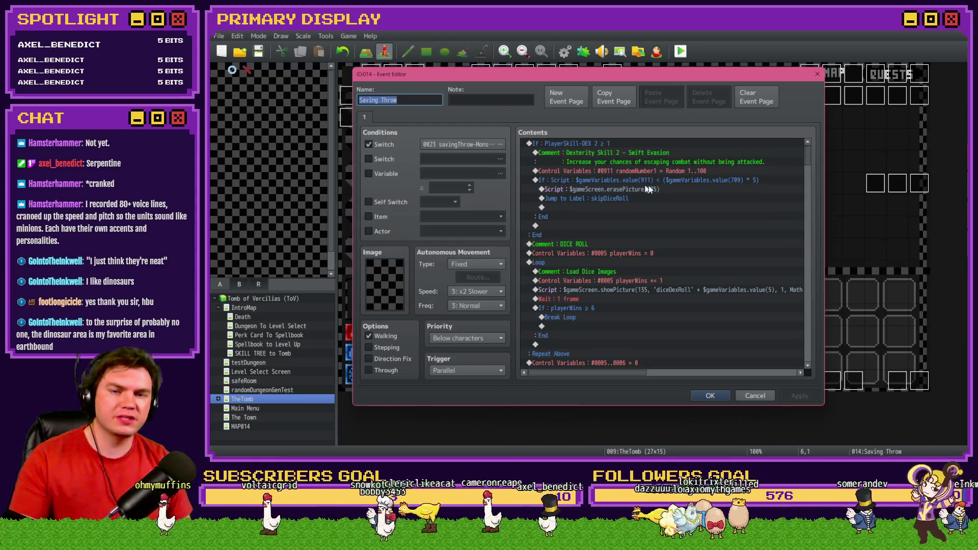
pyautogui.click(615, 162)
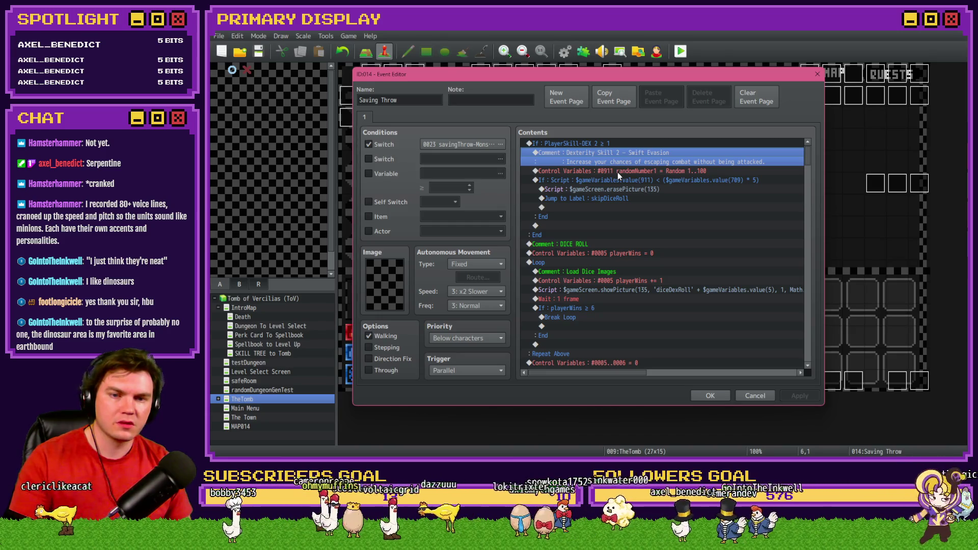
pyautogui.click(618, 173)
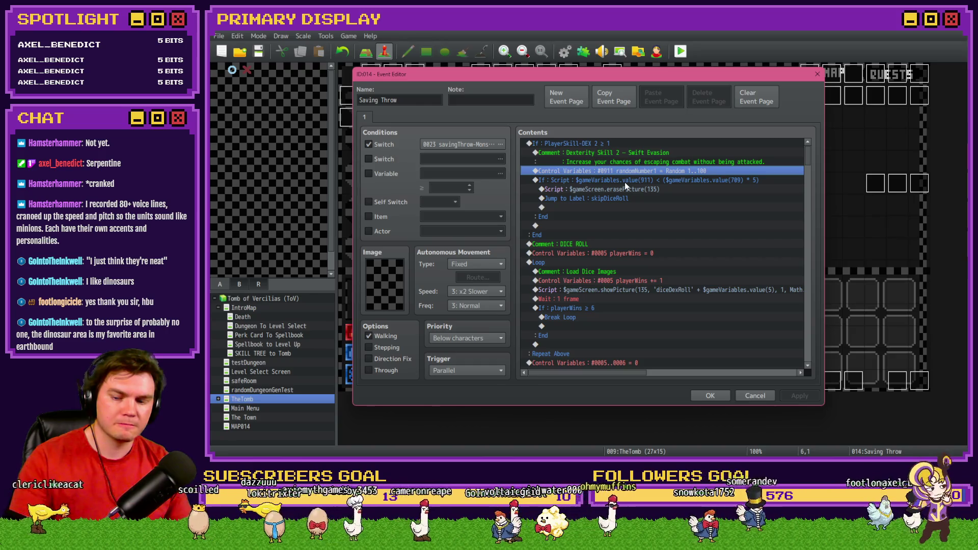
pyautogui.keyDown('shift'); pyautogui.click(626, 177); pyautogui.keyUp('shift')
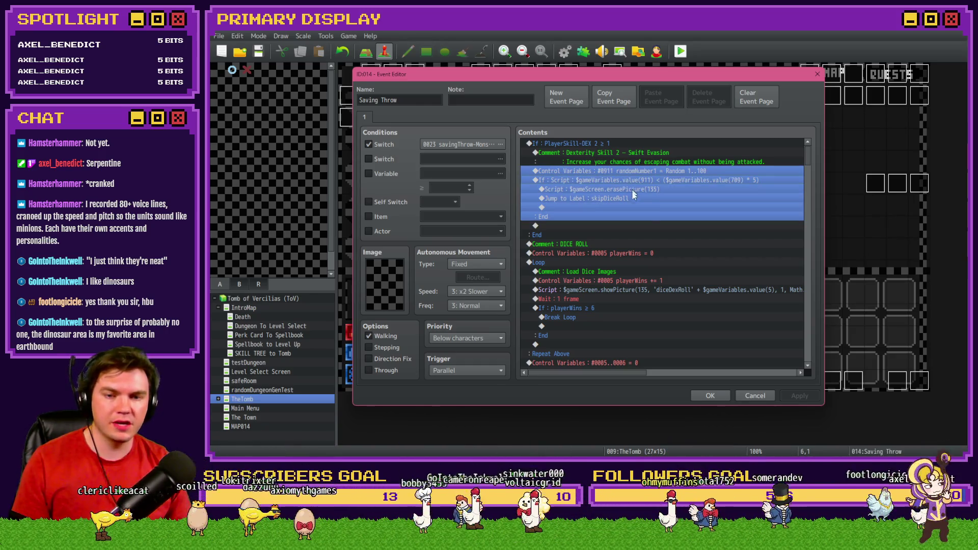
pyautogui.click(710, 396)
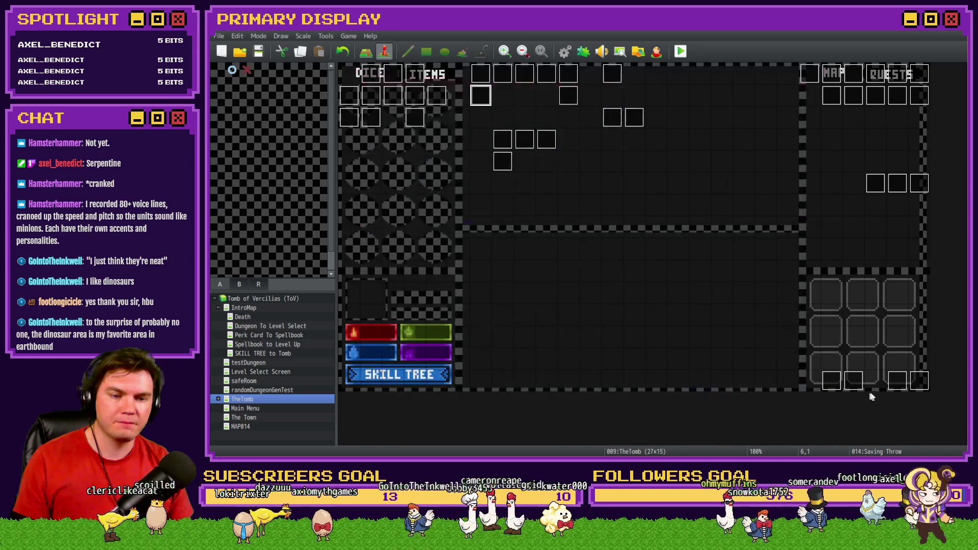
pyautogui.doubleClick(897, 379)
# Step: Select the PlayerSkill-DEX 3 Serpentine branch and pick where the dodge check will be inserted
pyautogui.scroll(-7, 657, 291)
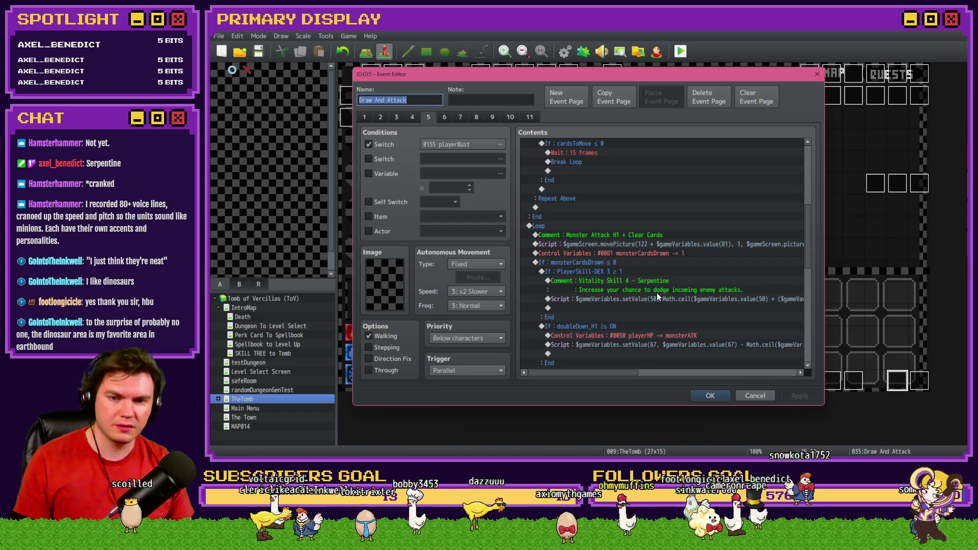
pyautogui.scroll(1, 657, 293)
pyautogui.scroll(-1, 656, 301)
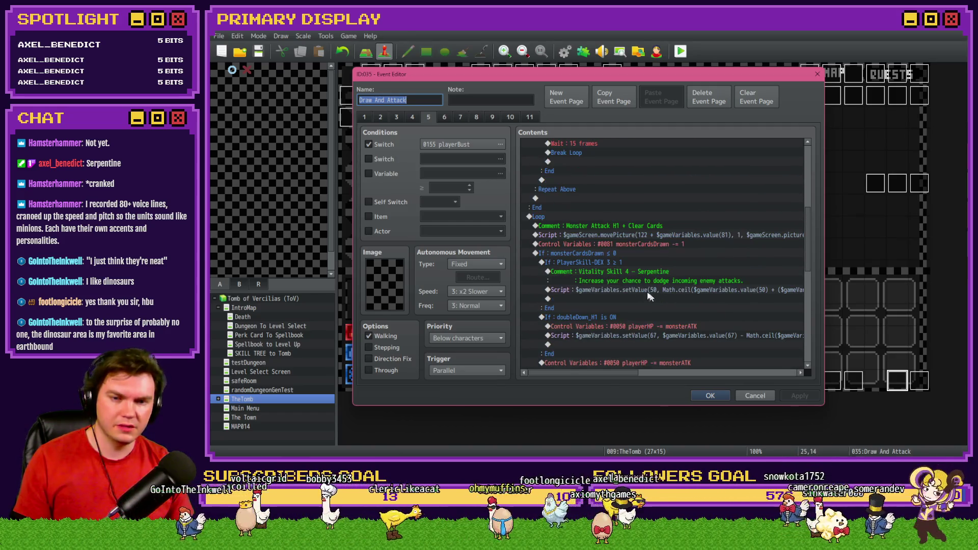
pyautogui.click(625, 287)
pyautogui.hotkey('shift', 'Up')
pyautogui.hotkey('shift', 'Up')
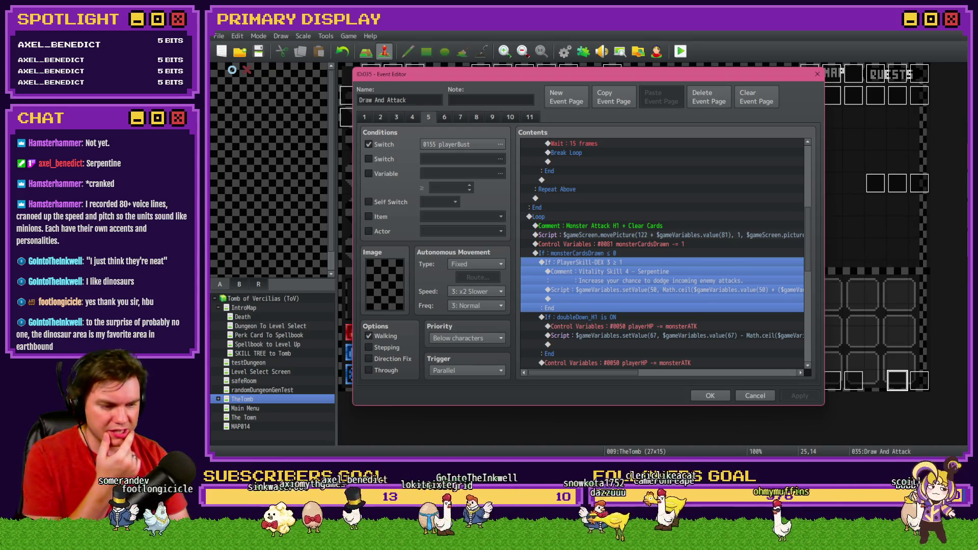
pyautogui.hotkey('alt', 'Tab')
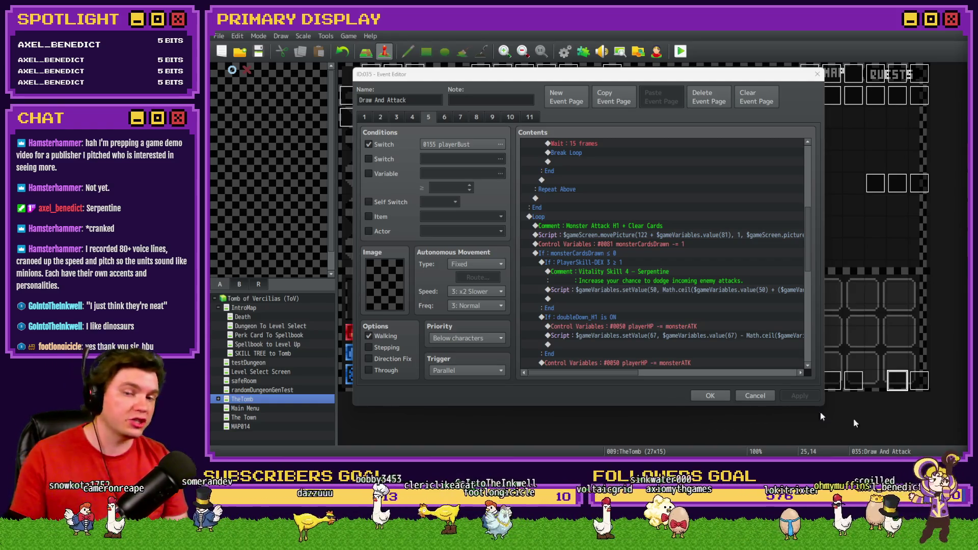
pyautogui.click(643, 291)
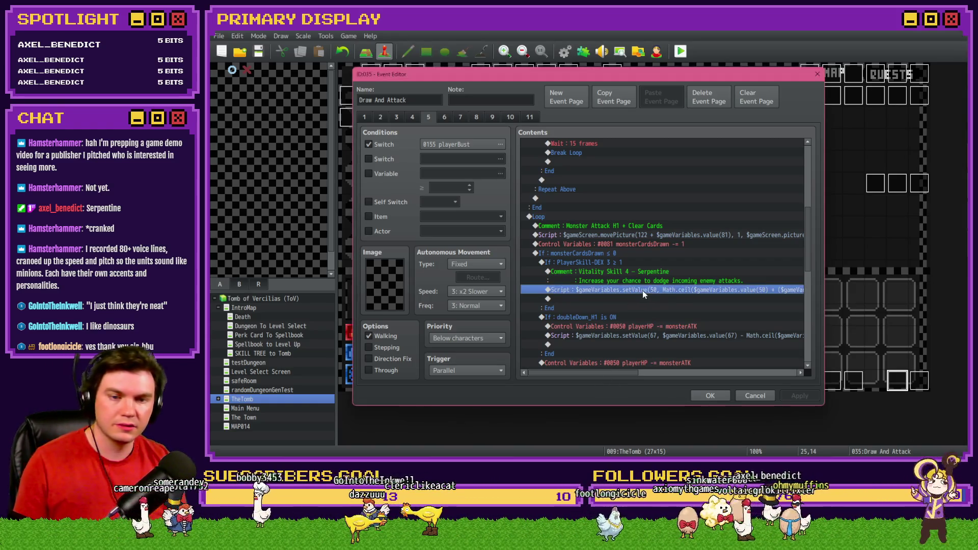
# Step: Paste the copied randomNumber1 roll and dodge-condition commands under Serpentine
pyautogui.hotkey('ctrl', 'v')
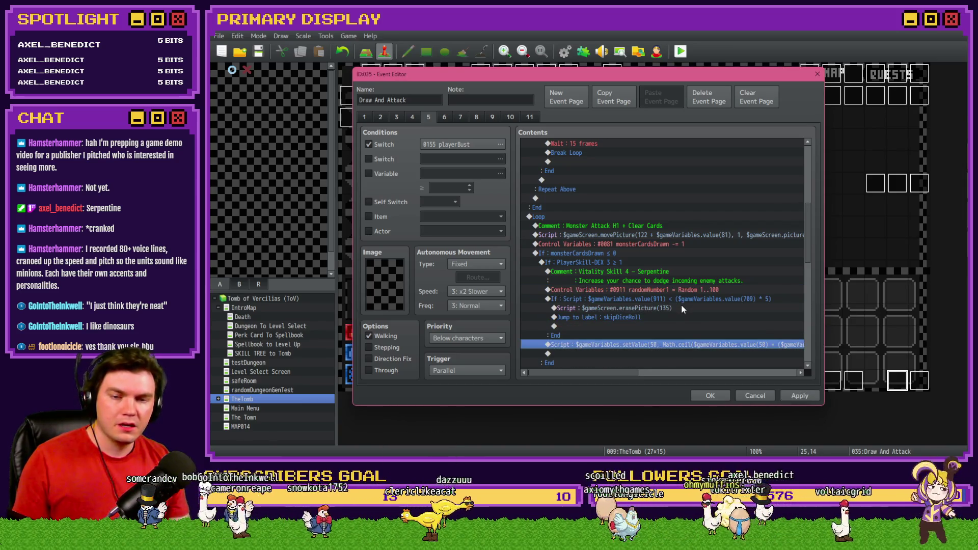
pyautogui.click(689, 289)
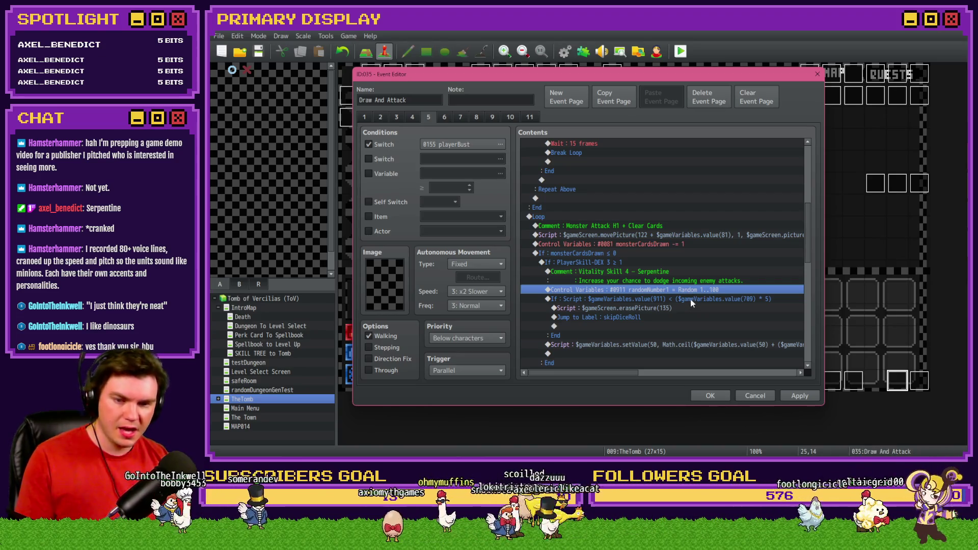
pyautogui.click(691, 300)
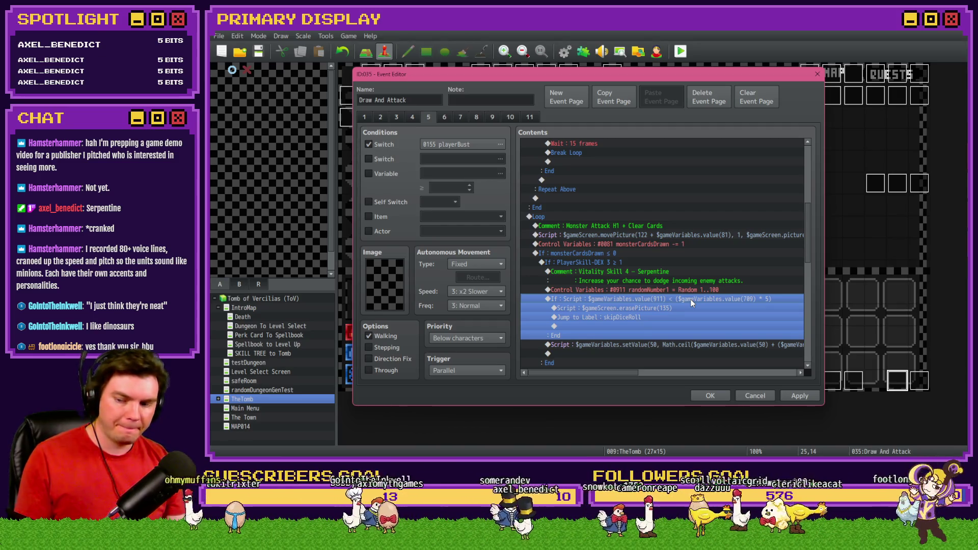
pyautogui.click(697, 292)
pyautogui.click(698, 299)
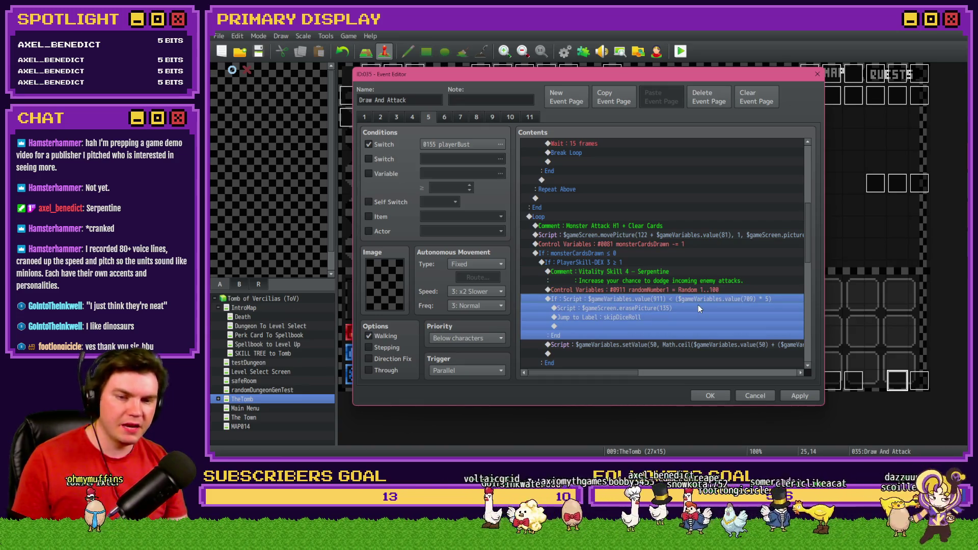
pyautogui.click(411, 175)
pyautogui.click(471, 177)
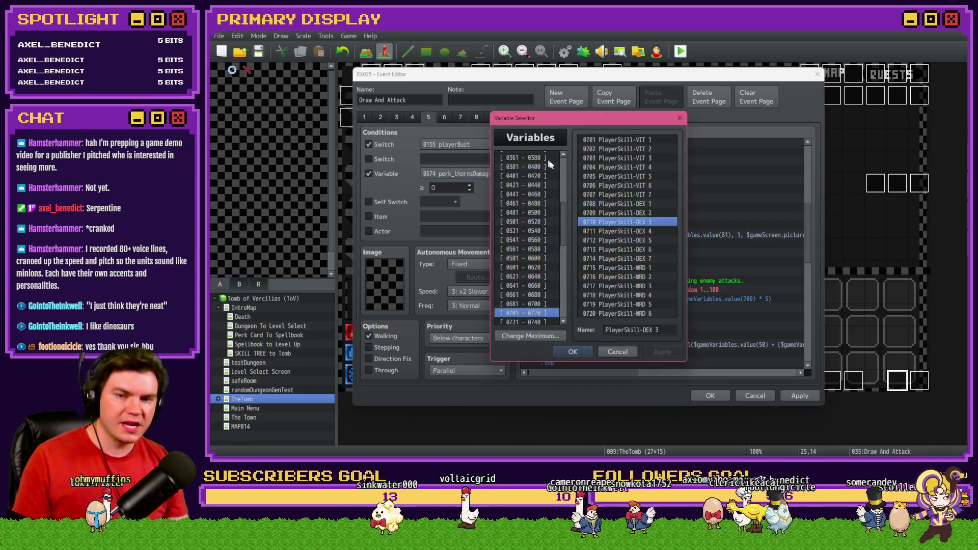
pyautogui.click(693, 265)
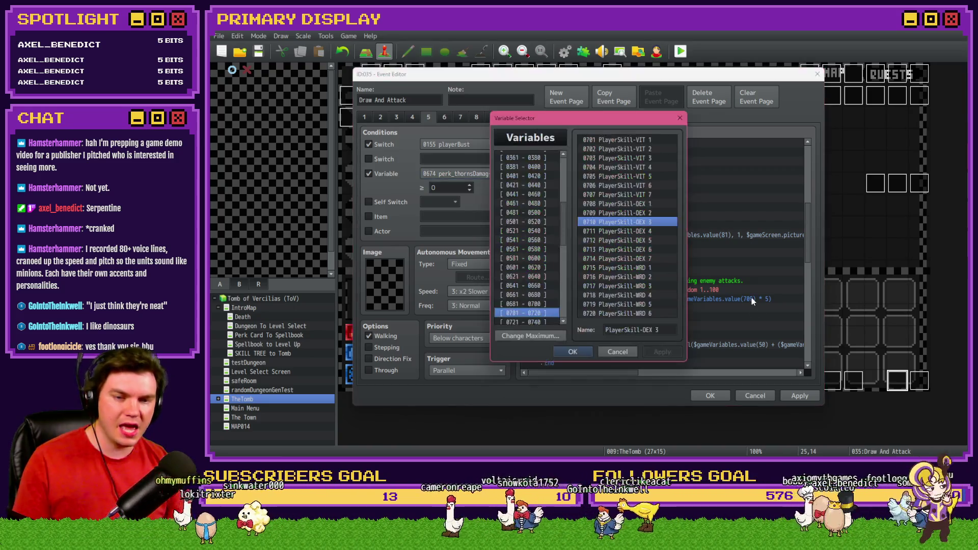
pyautogui.press('Escape')
# Step: Change the dodge condition's multiplier so it compares against value(710) * 2
pyautogui.click(384, 172)
pyautogui.doubleClick(714, 303)
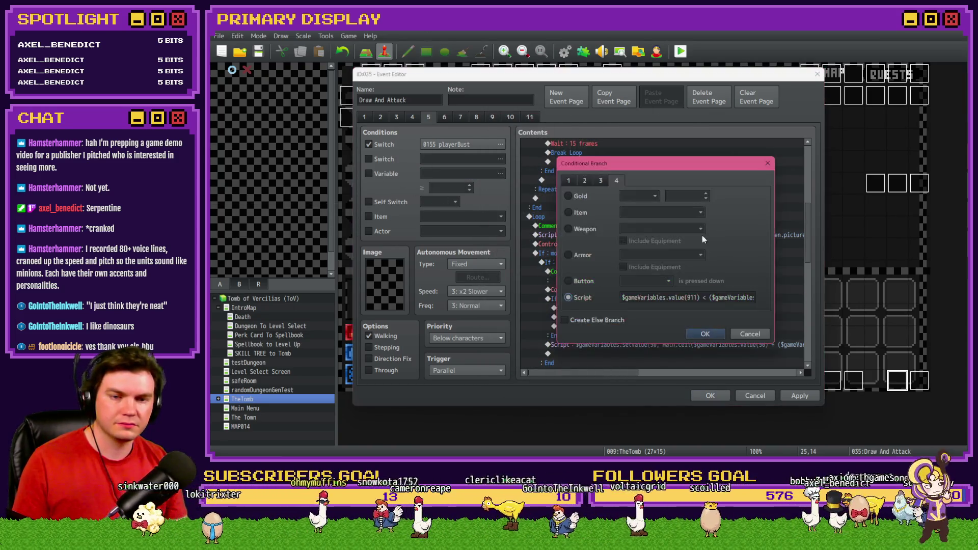
pyautogui.click(749, 297)
pyautogui.press('End')
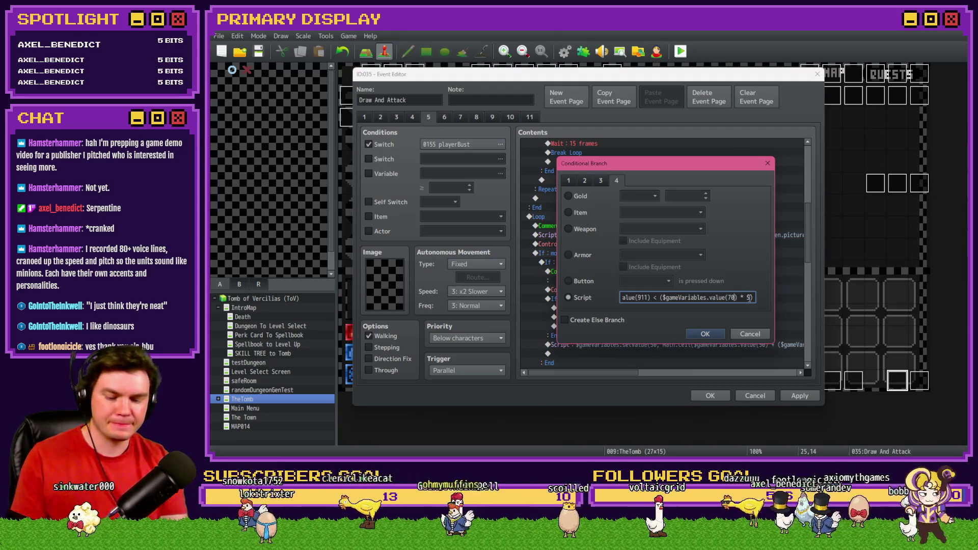
pyautogui.write('5')
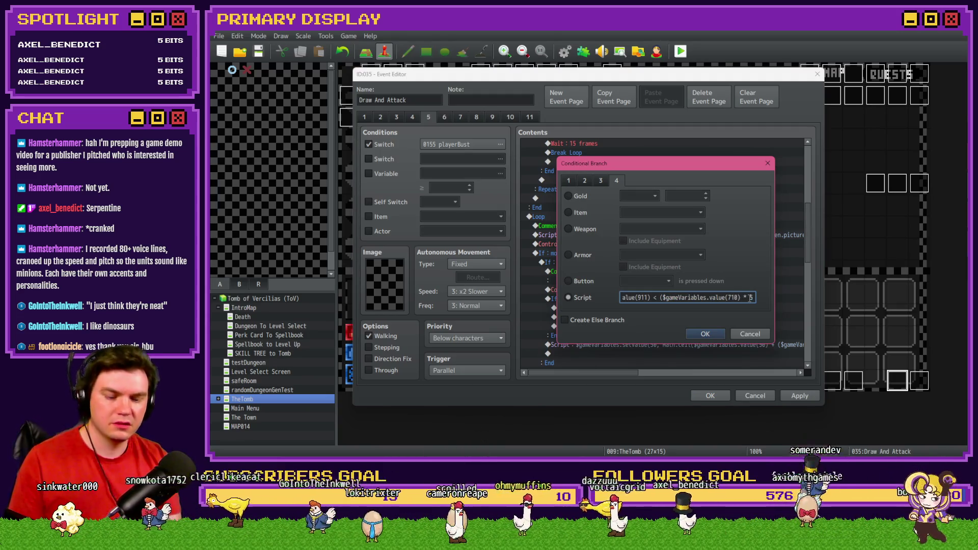
pyautogui.press('BackSpace')
pyautogui.write('2')
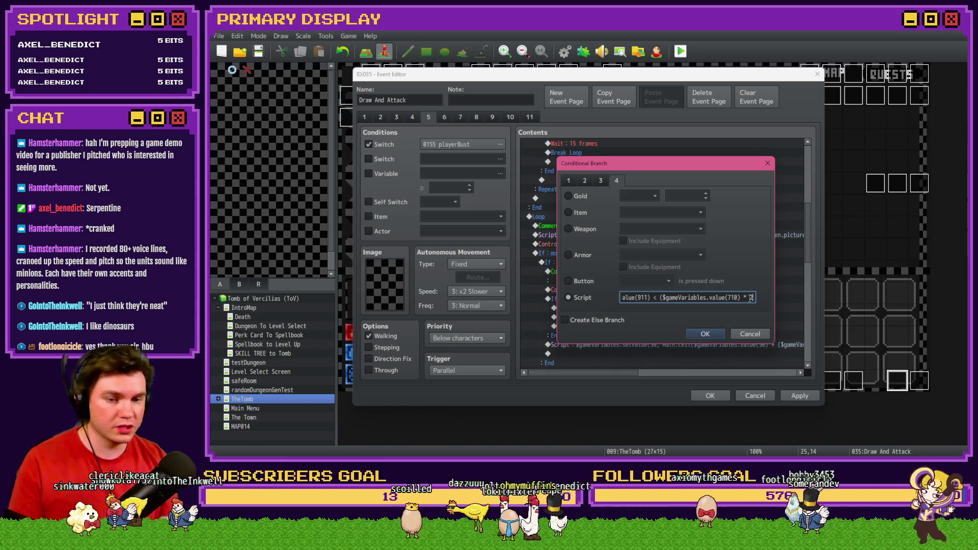
pyautogui.click(701, 333)
pyautogui.scroll(-2, 688, 323)
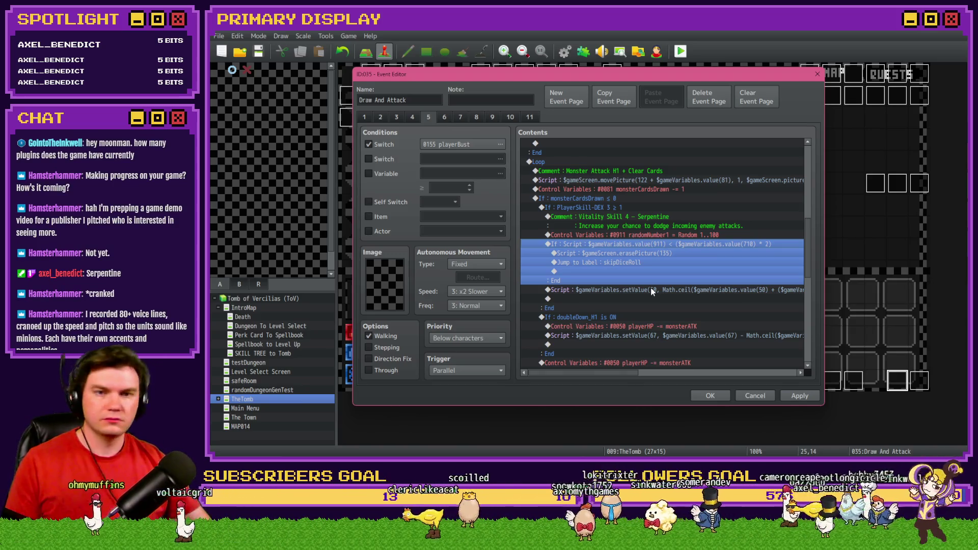
# Step: Delete the erasePicture line from the dodge branch and open its Jump to Label command
pyautogui.click(665, 255)
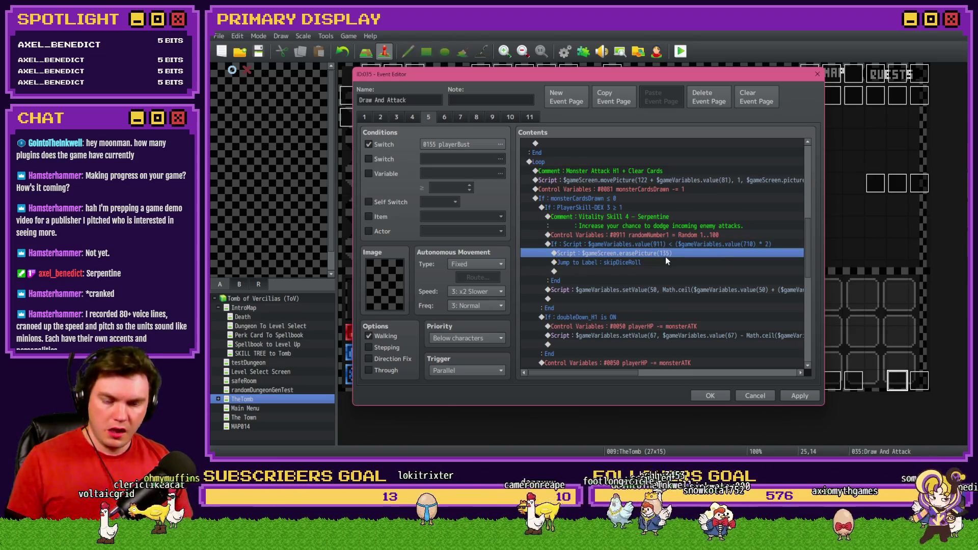
pyautogui.click(668, 248)
pyautogui.click(668, 253)
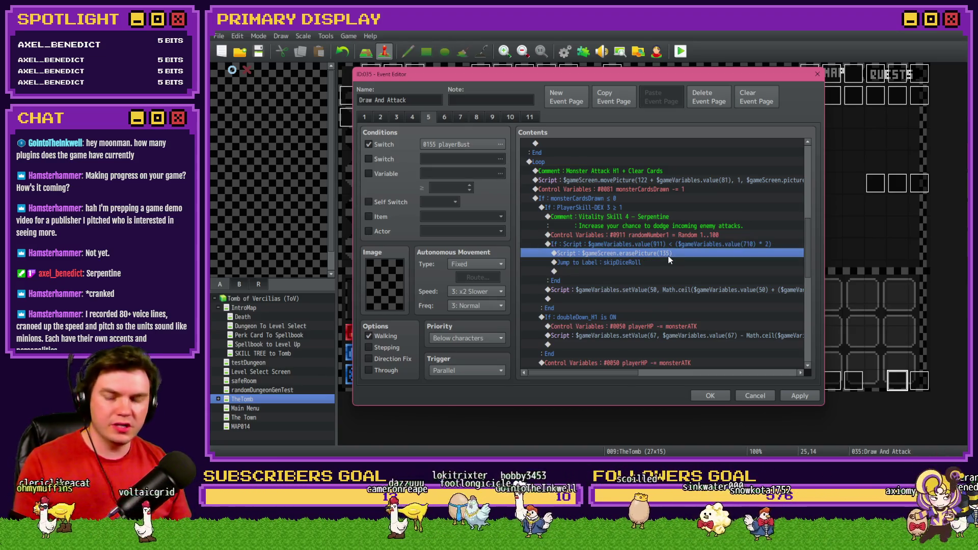
pyautogui.press('Delete')
pyautogui.doubleClick(657, 258)
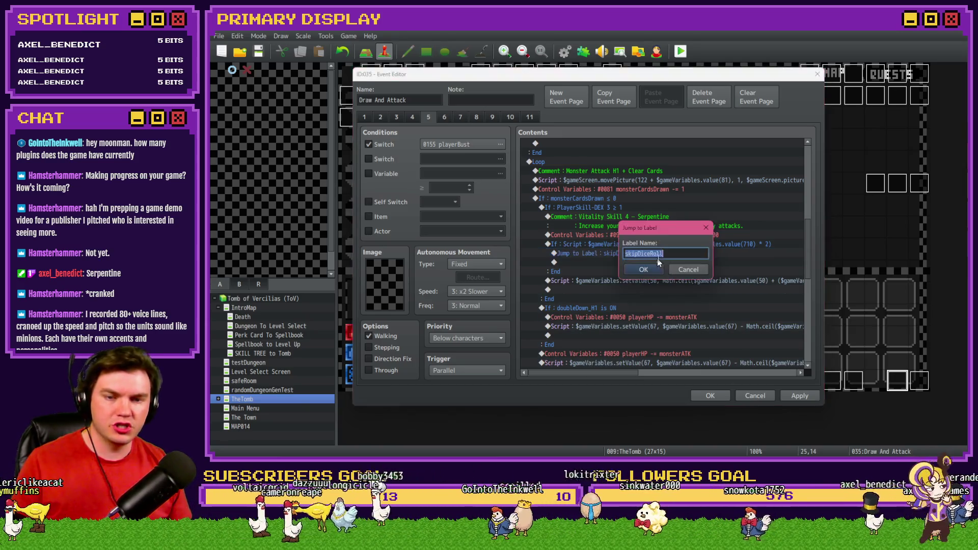
# Step: Retype the jump label as skipPlayerDamage and confirm it
pyautogui.write('ski')
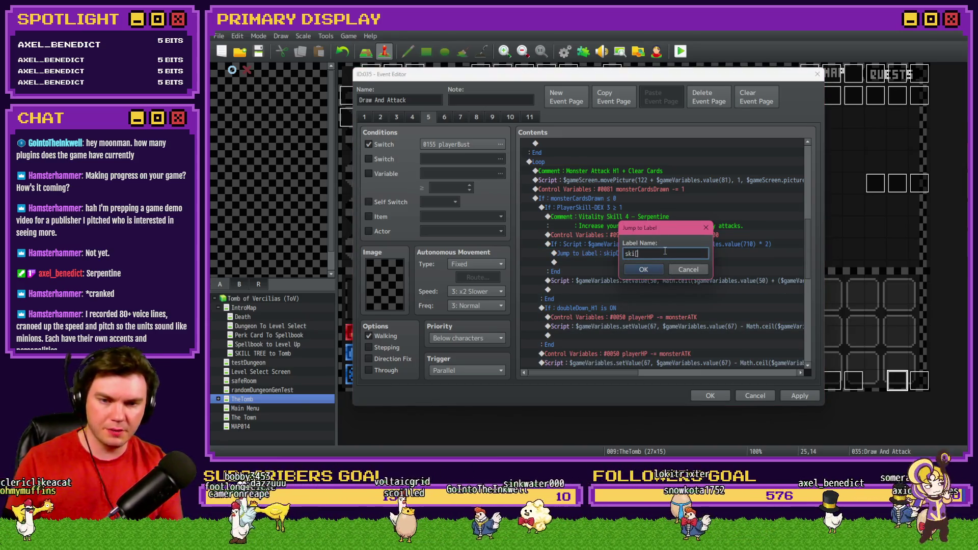
pyautogui.write('pPlayerDamage')
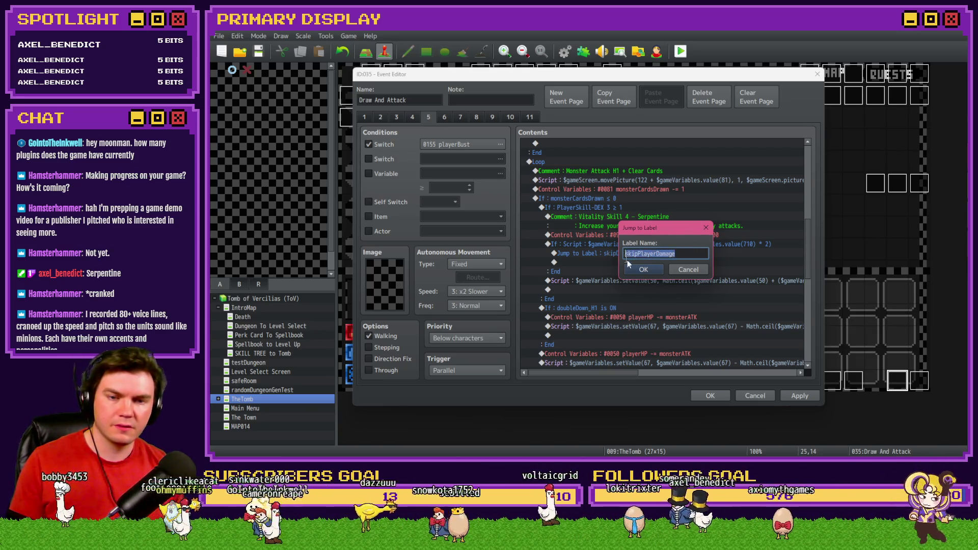
pyautogui.click(644, 269)
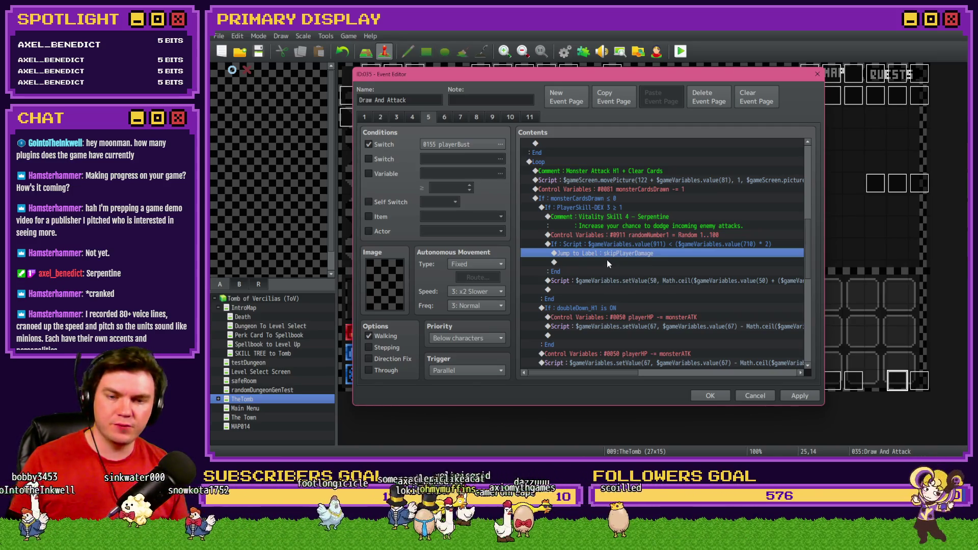
# Step: Insert a skipPlayerDamage label before the playerHP ≤ 0 check, then apply and close the event
pyautogui.scroll(-3, 614, 254)
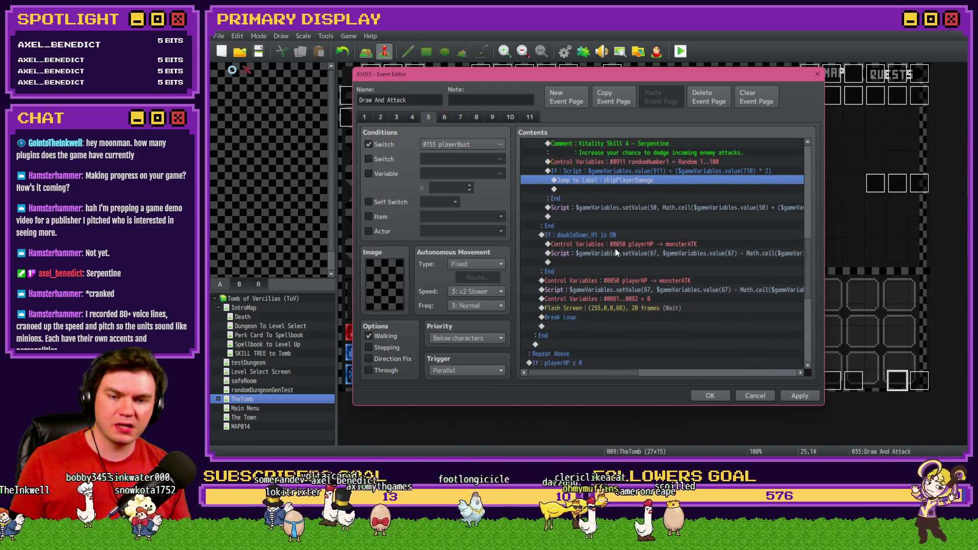
pyautogui.scroll(-2, 585, 287)
pyautogui.click(581, 272)
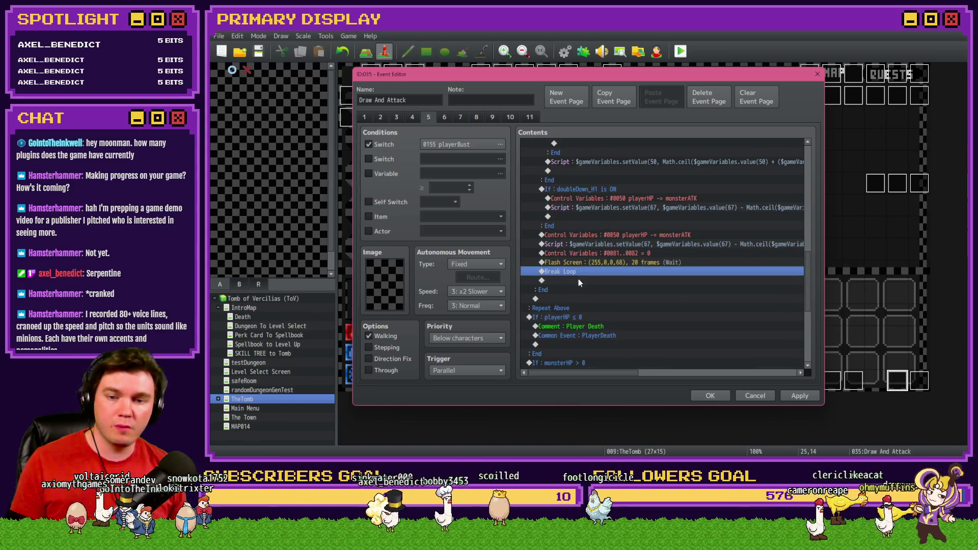
pyautogui.click(573, 309)
pyautogui.click(578, 317)
pyautogui.press('Insert')
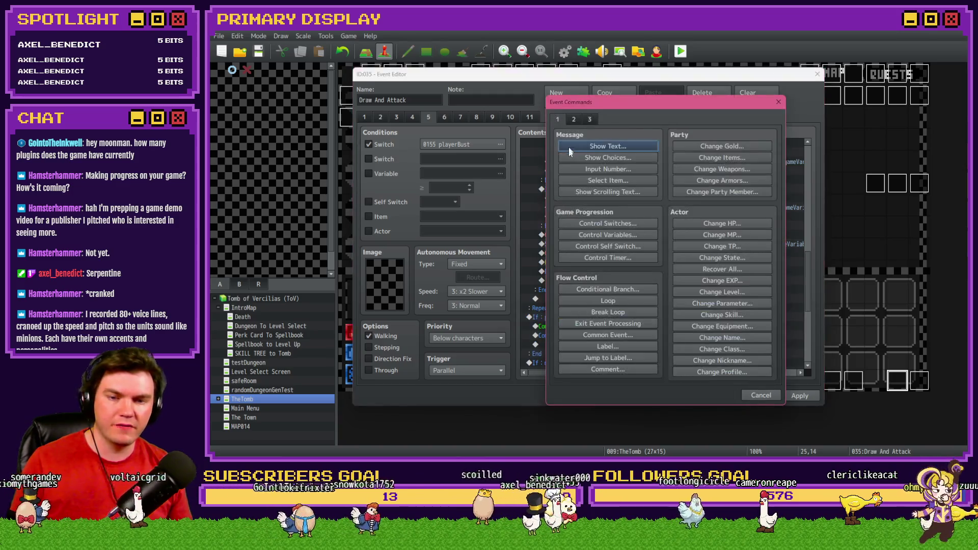
pyautogui.click(616, 346)
pyautogui.write('skipPlayerDamage')
pyautogui.click(653, 268)
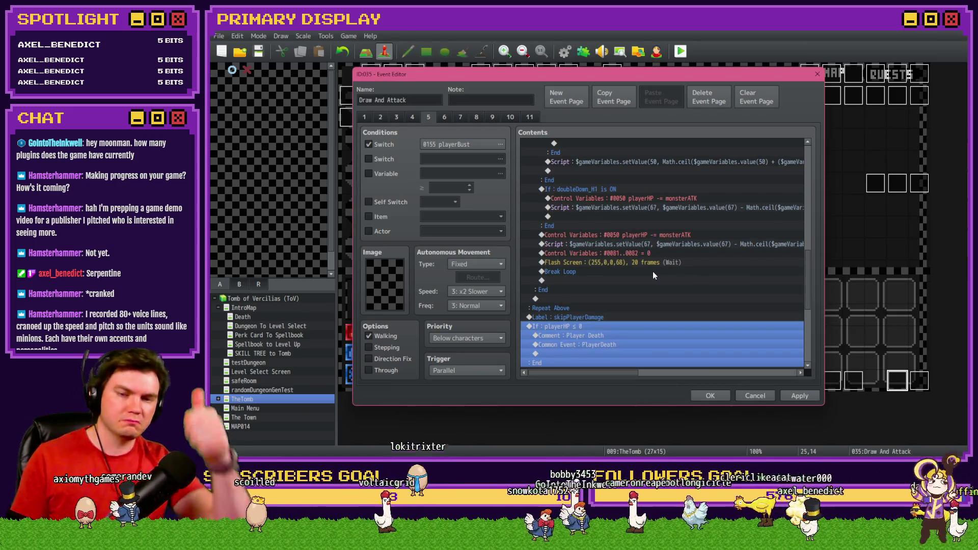
pyautogui.click(799, 396)
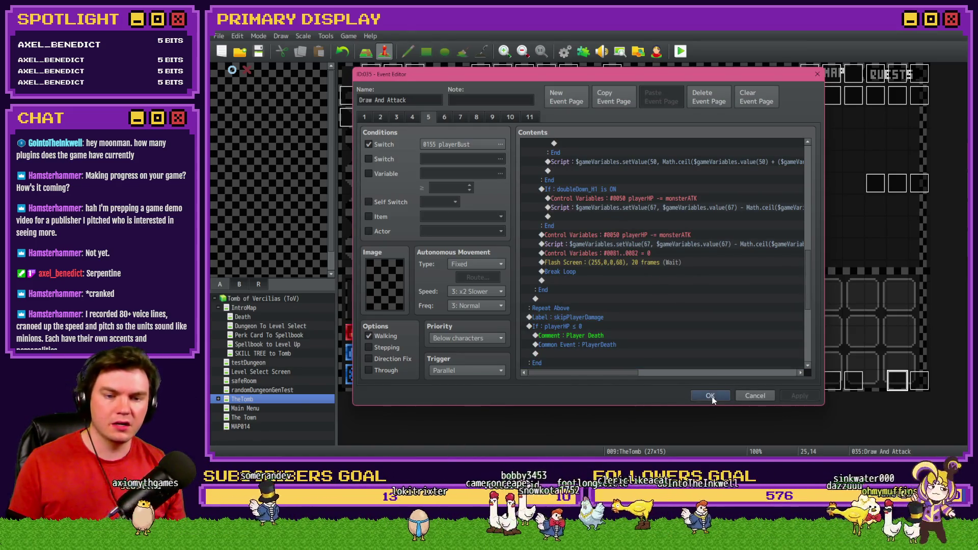
pyautogui.click(711, 397)
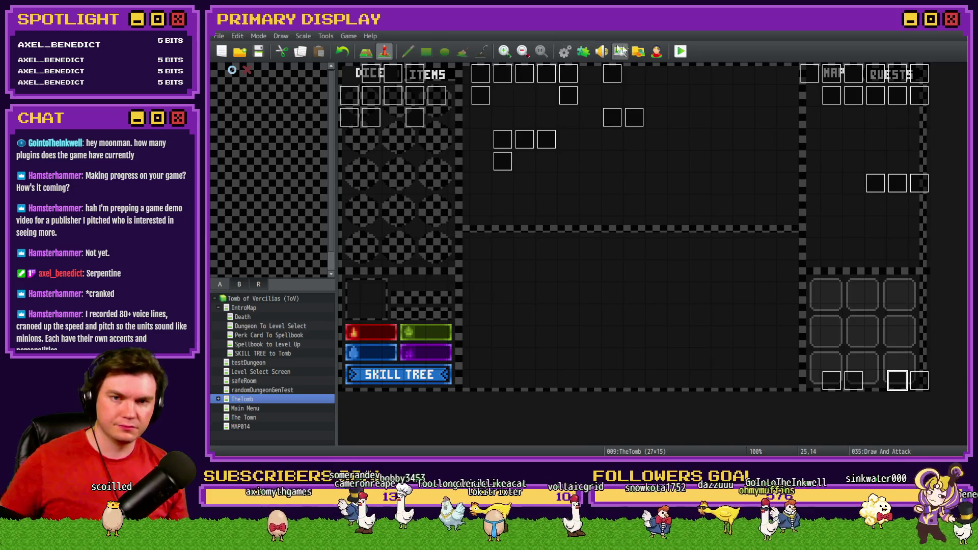
# Step: In the common events, set the randomNumber2 roll range to 2..4
pyautogui.click(565, 53)
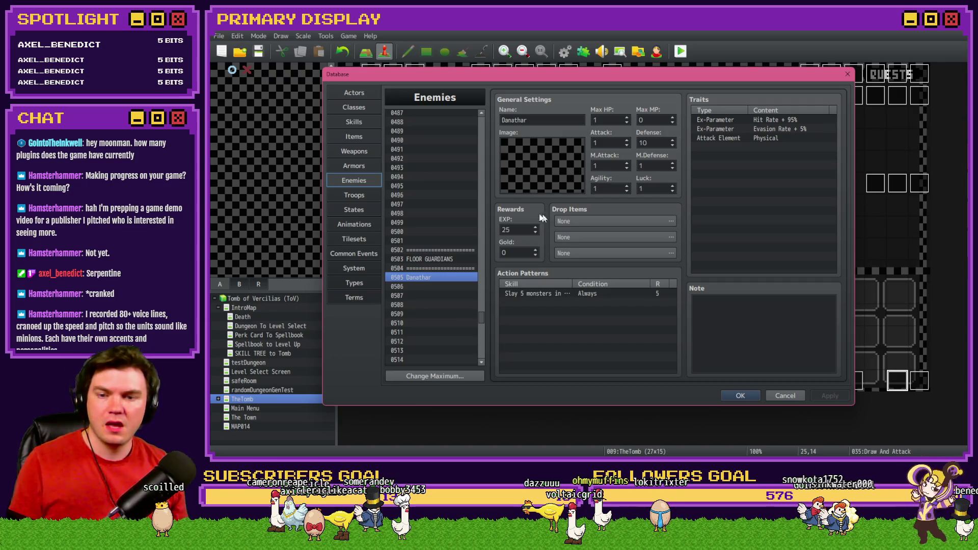
pyautogui.click(359, 254)
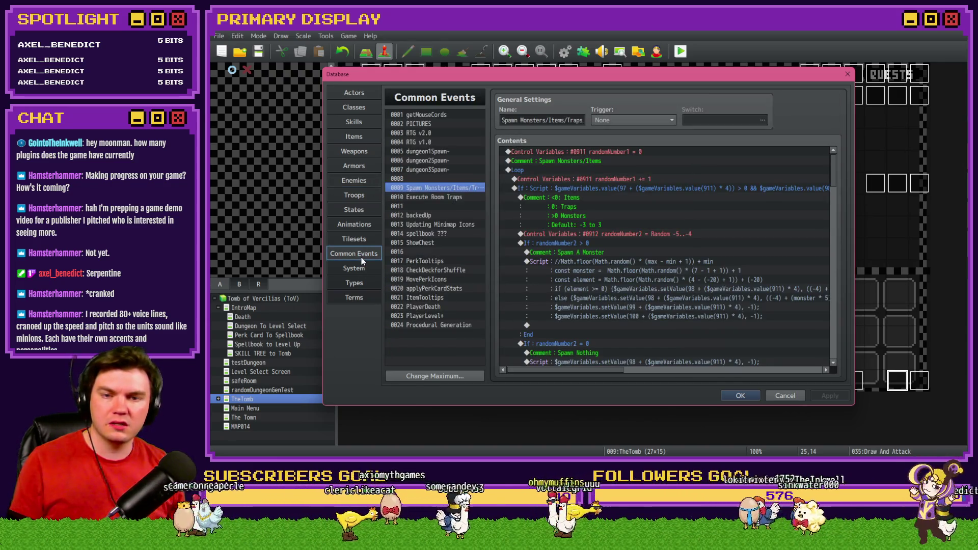
pyautogui.doubleClick(585, 234)
pyautogui.doubleClick(638, 294)
pyautogui.write('2')
pyautogui.doubleClick(709, 294)
pyautogui.write('4')
# Step: Confirm the new range, save the database, and start a playtest
pyautogui.click(701, 343)
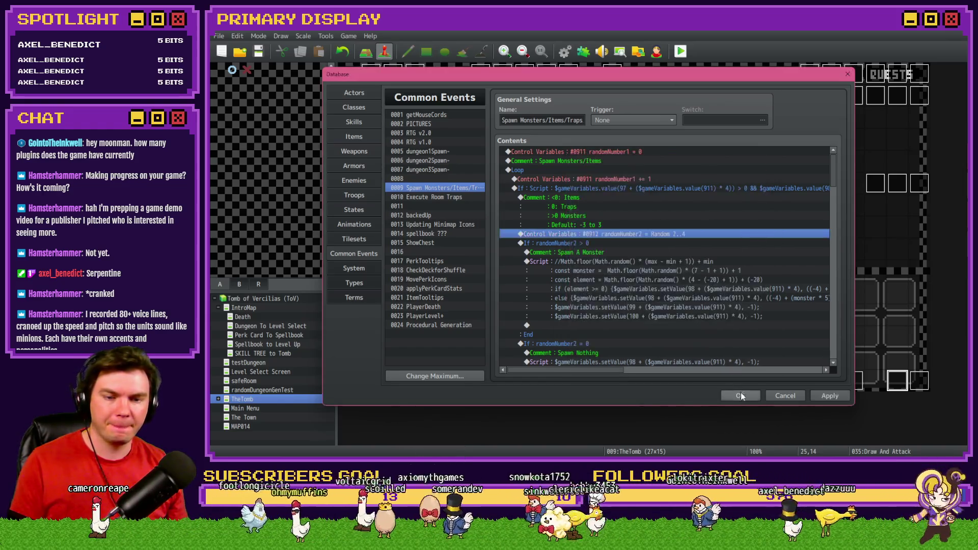
pyautogui.click(741, 396)
pyautogui.click(680, 53)
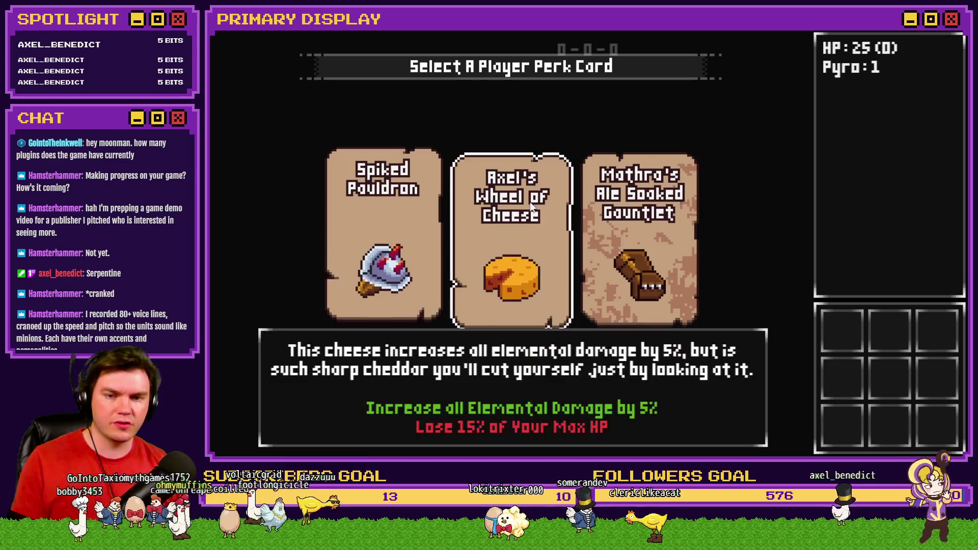
# Step: Take the cheese perk card and buy the two Dexterity prerequisite skills in the skill tree
pyautogui.click(512, 240)
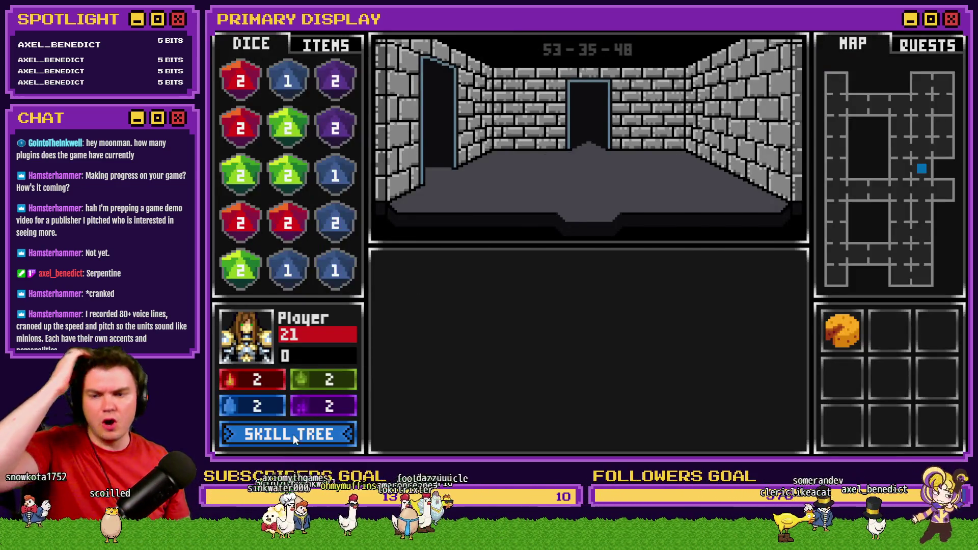
pyautogui.click(294, 436)
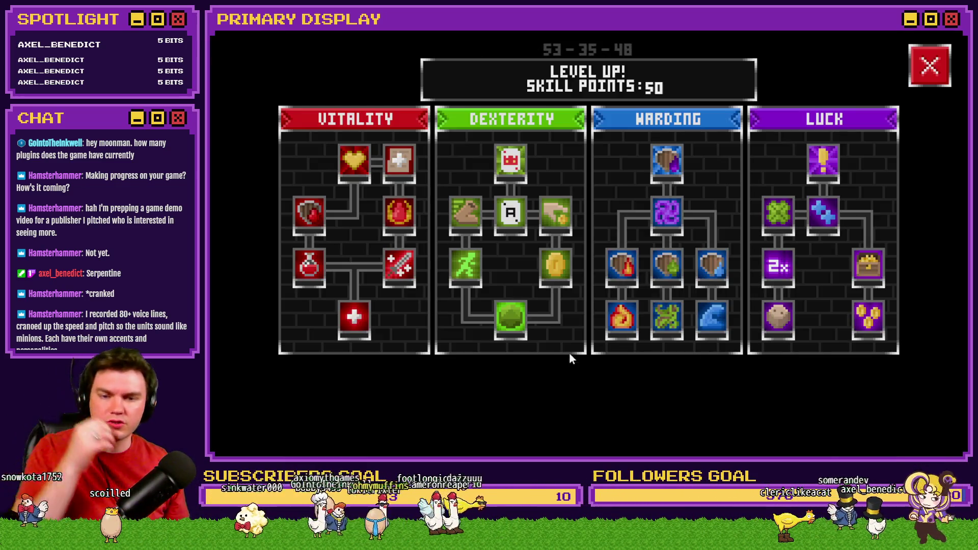
pyautogui.click(467, 255)
pyautogui.click(468, 254)
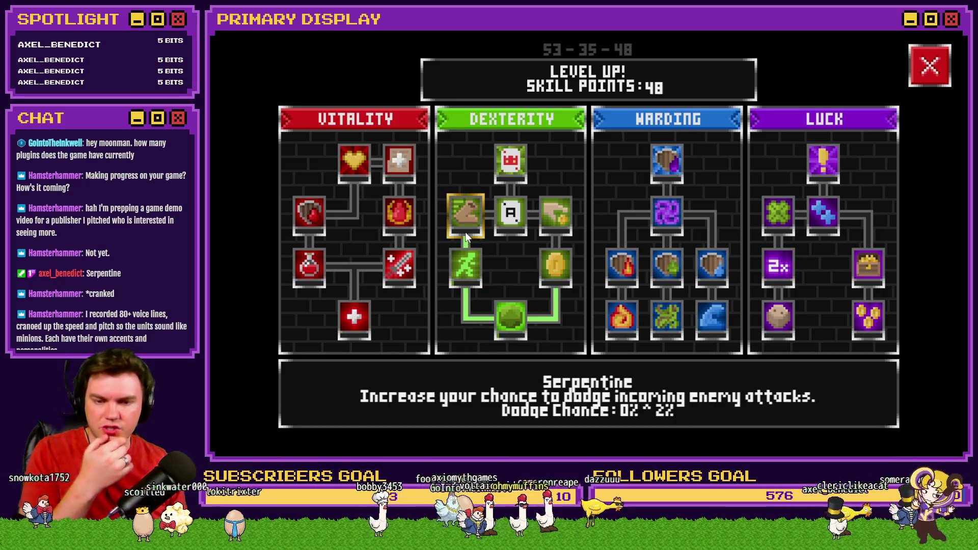
# Step: Raise Serpentine rank by rank to a 20% dodge chance, then return to the dungeon
pyautogui.click(466, 228)
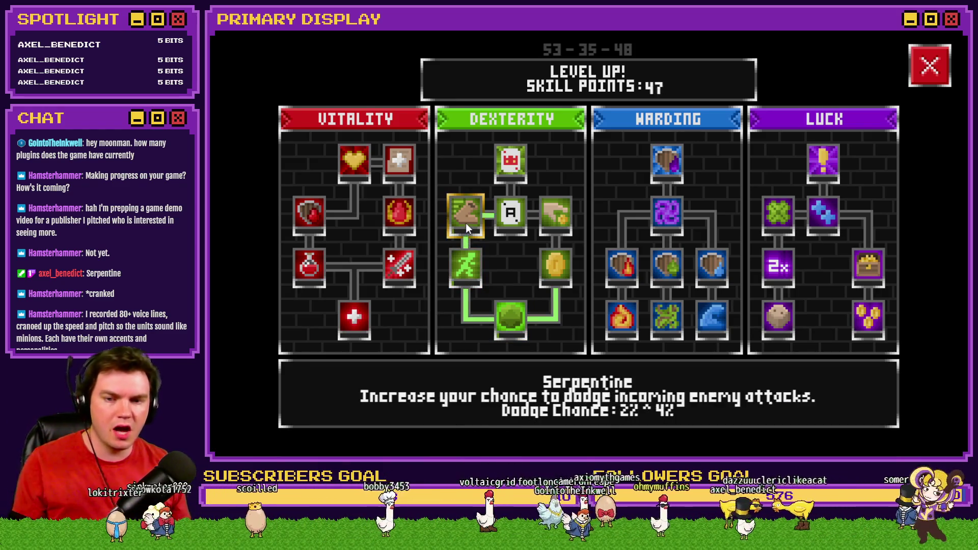
pyautogui.click(466, 220)
pyautogui.click(467, 218)
pyautogui.click(467, 217)
pyautogui.click(468, 216)
pyautogui.click(468, 216)
pyautogui.click(467, 216)
pyautogui.click(468, 215)
pyautogui.click(467, 216)
pyautogui.click(468, 215)
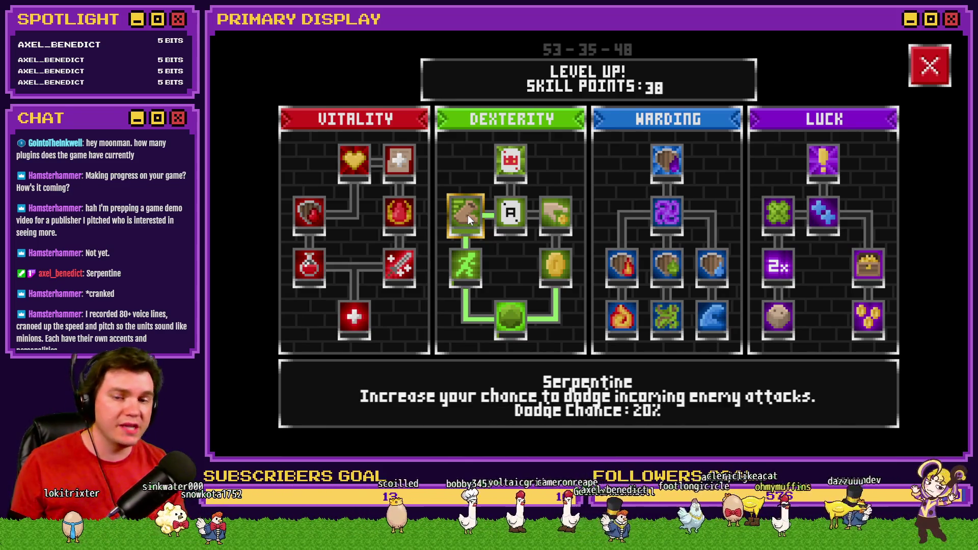
pyautogui.click(931, 71)
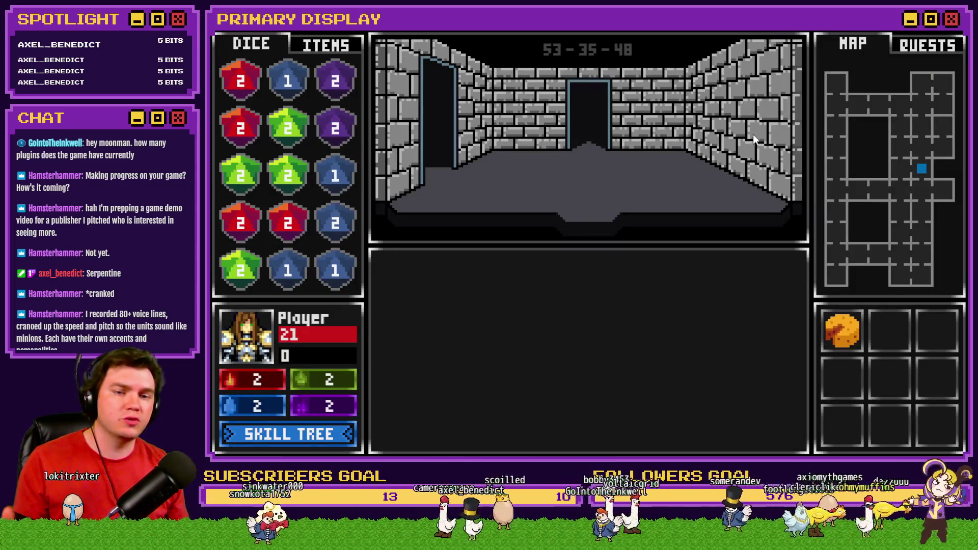
# Step: Step into the Tusk Rat encounter and hit through the first blackjack hands
pyautogui.click(704, 171)
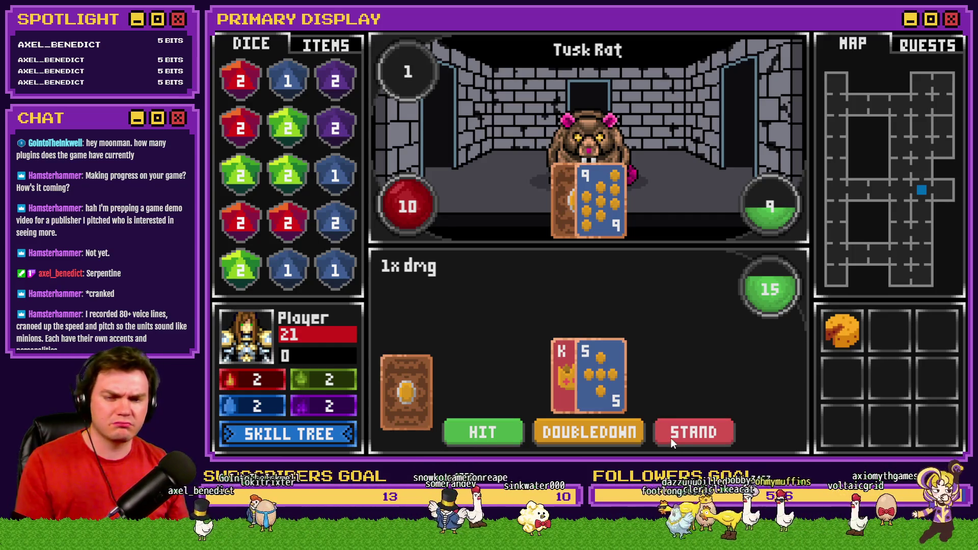
pyautogui.click(491, 435)
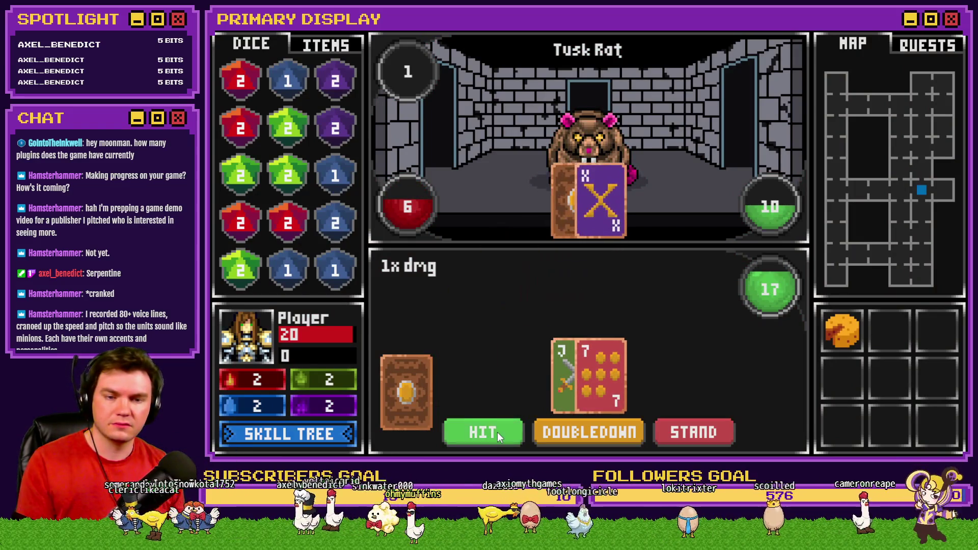
pyautogui.click(497, 432)
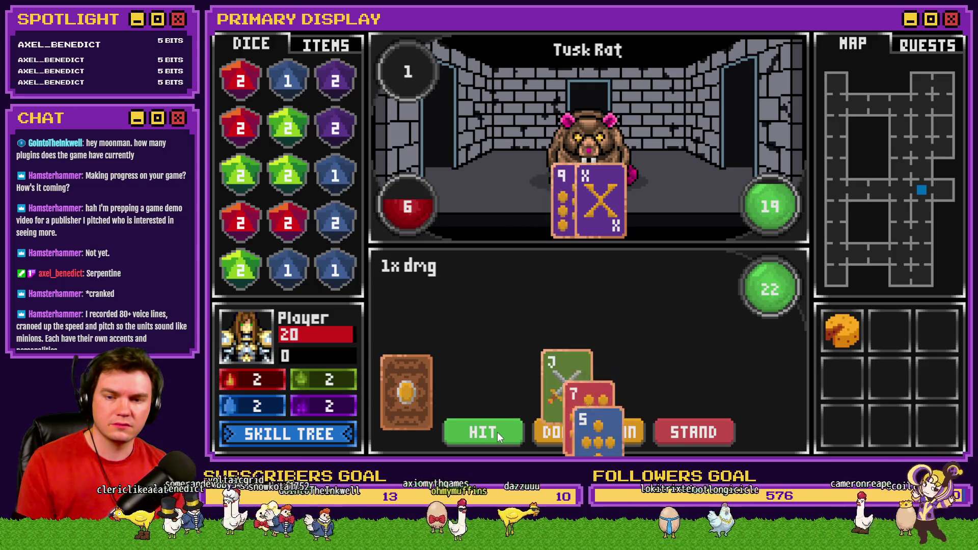
pyautogui.click(498, 433)
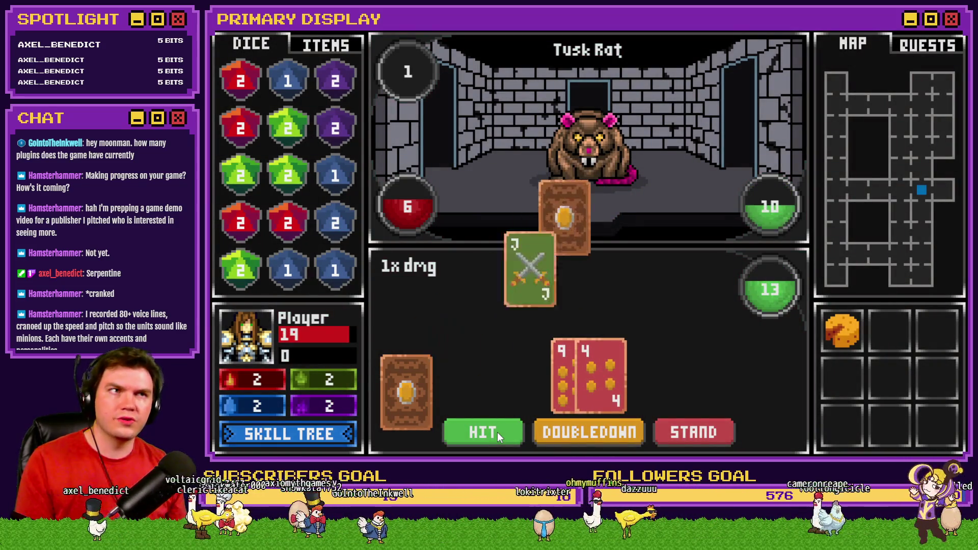
pyautogui.click(497, 433)
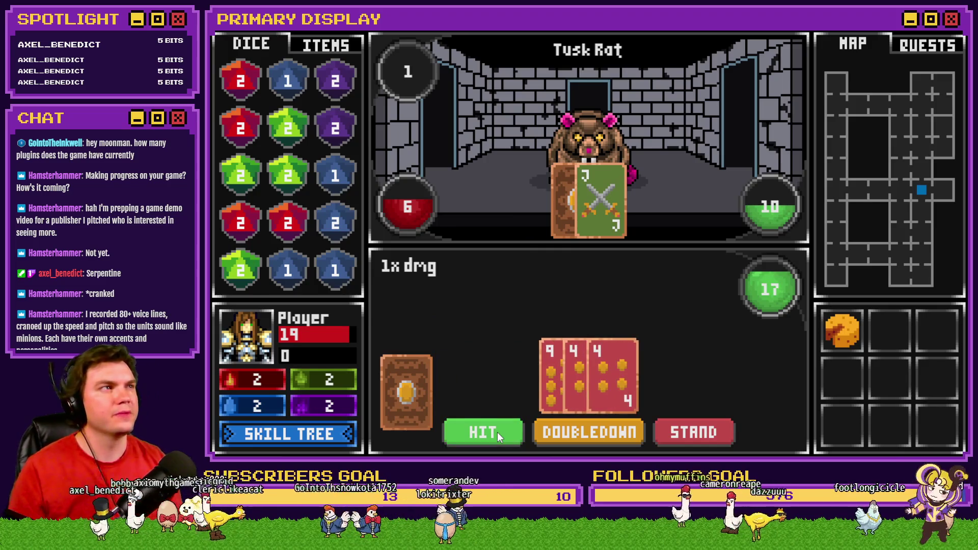
pyautogui.click(498, 432)
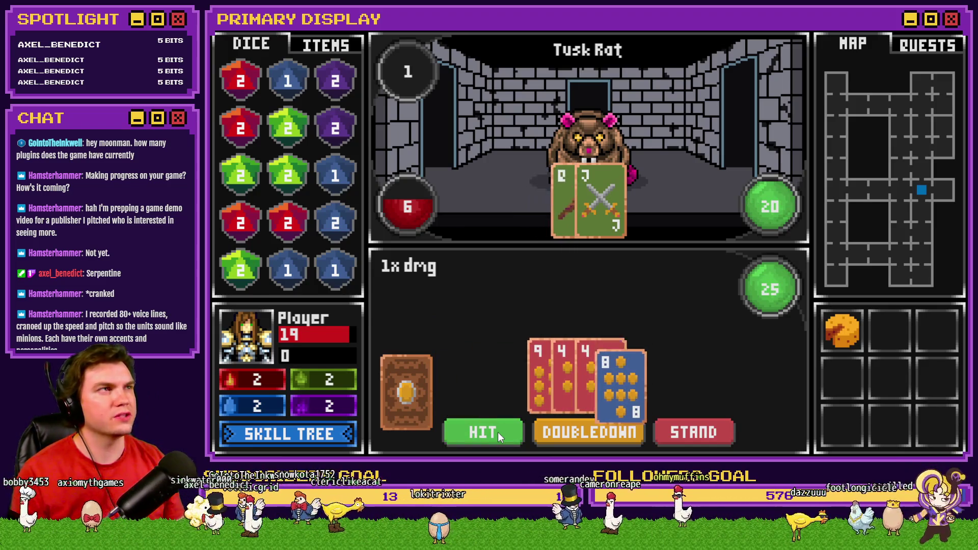
# Step: Keep hitting through further rounds until player HP falls to 16, then bring up the debug window
pyautogui.click(497, 432)
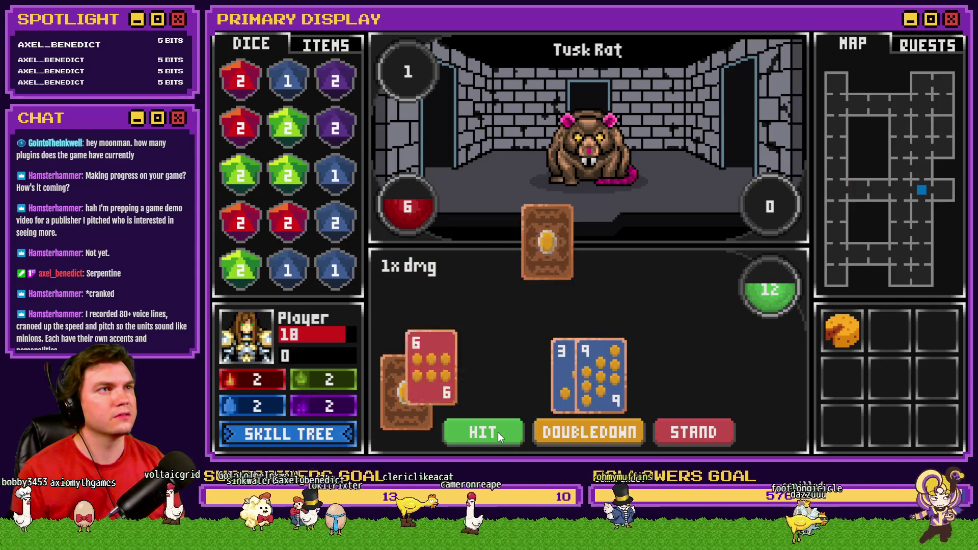
pyautogui.click(498, 432)
pyautogui.click(497, 432)
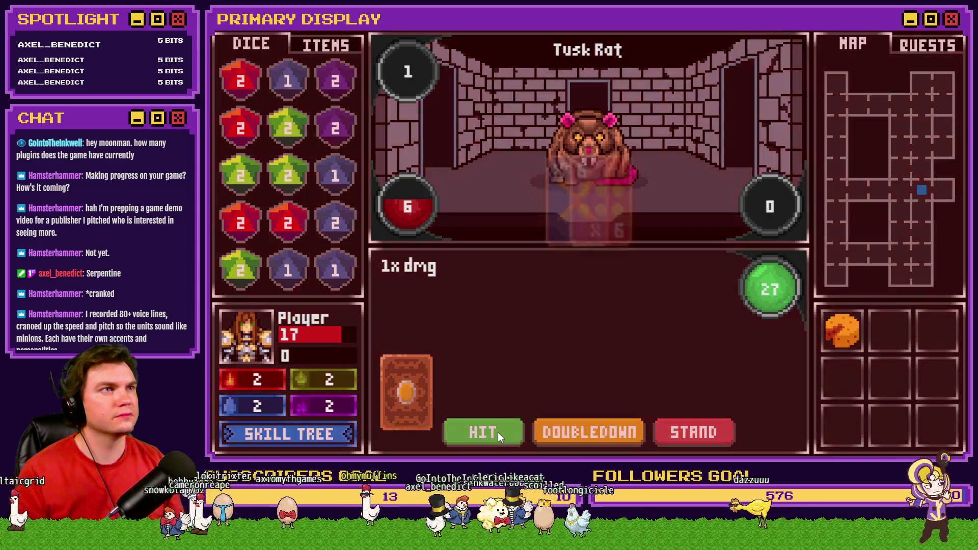
pyautogui.click(498, 432)
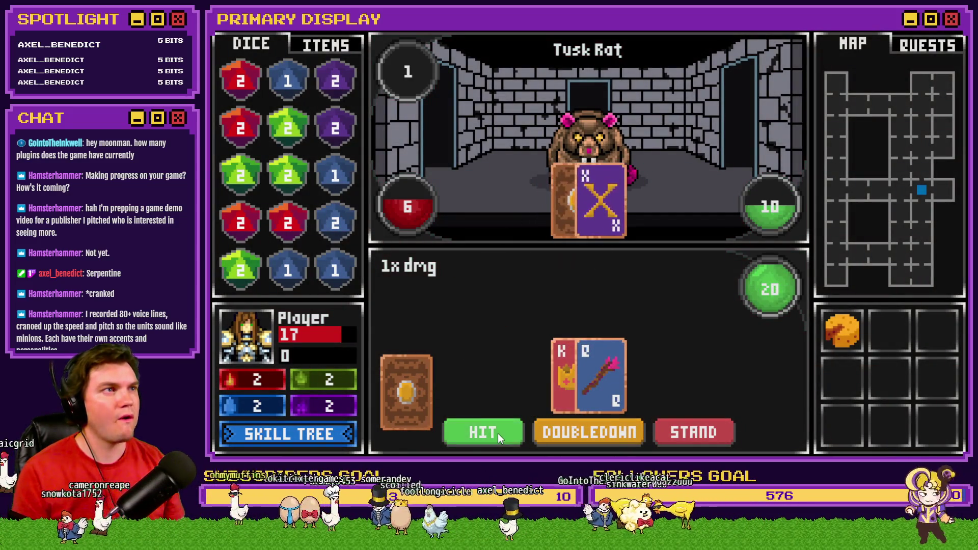
pyautogui.click(497, 432)
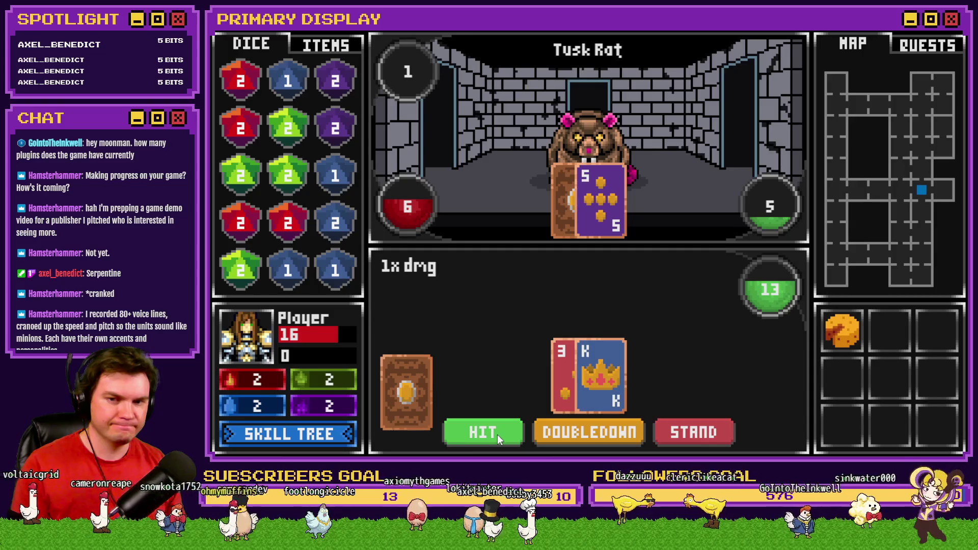
pyautogui.press('F9')
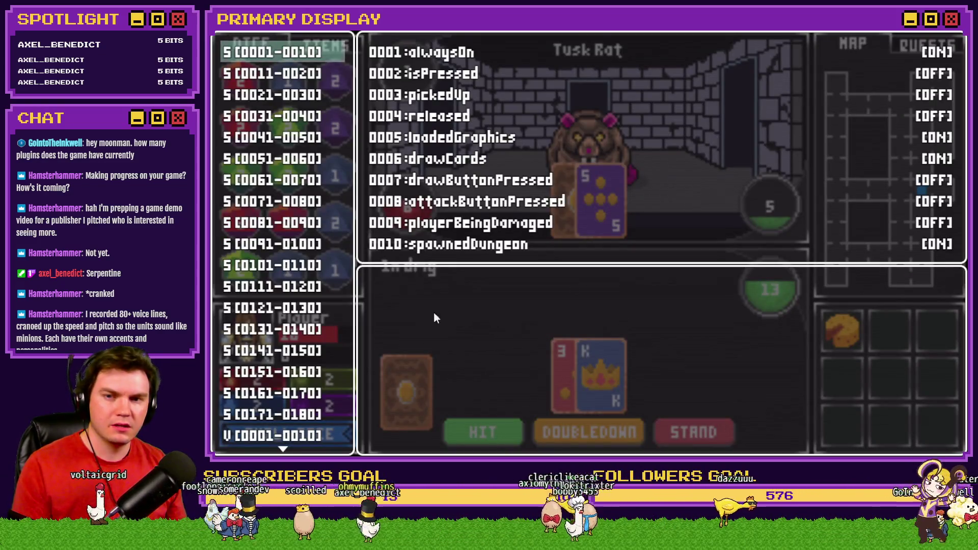
# Step: Browse the debug variable groups to show the random numbers in variables 0911–0920
pyautogui.press('Up')
pyautogui.scroll(8, 290, 316)
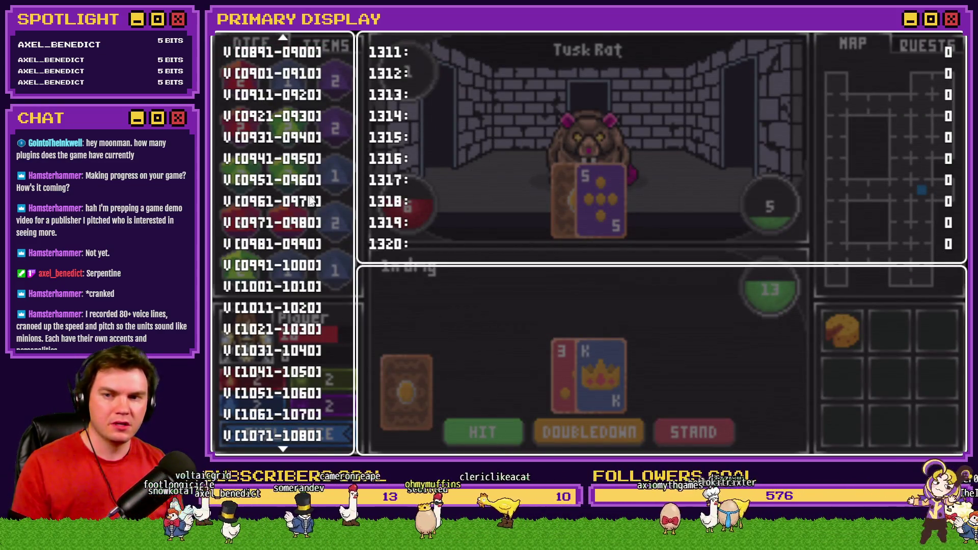
pyautogui.click(280, 96)
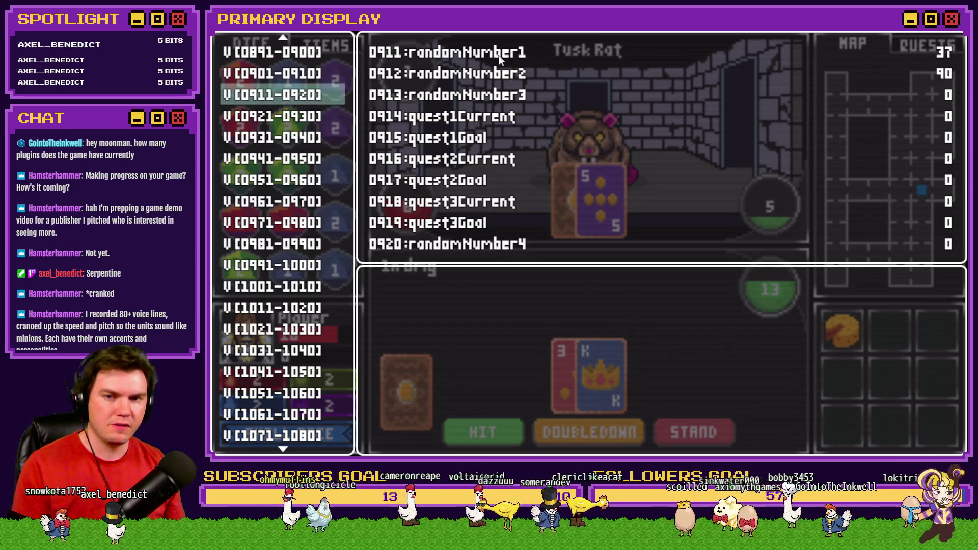
pyautogui.scroll(1, 305, 259)
pyautogui.scroll(16, 306, 244)
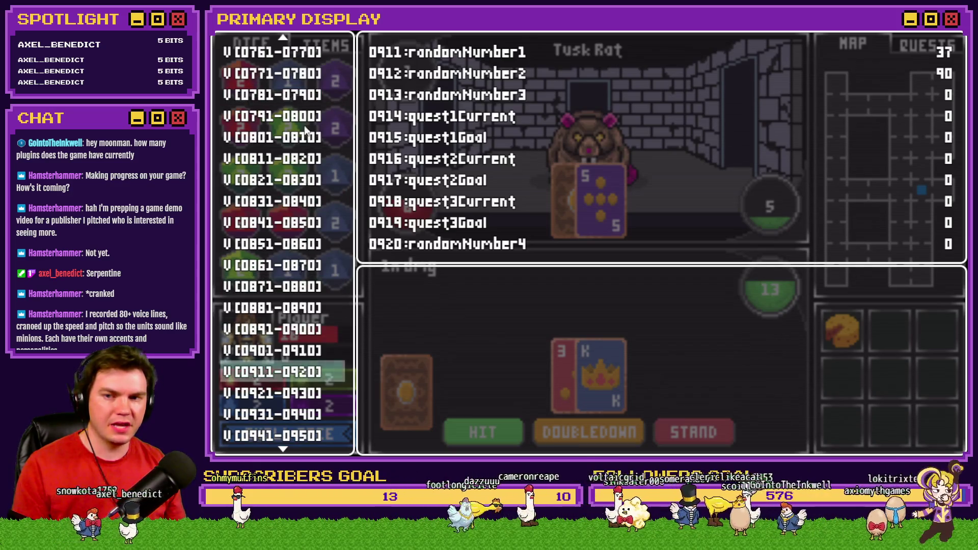
pyautogui.click(311, 133)
pyautogui.scroll(2, 312, 133)
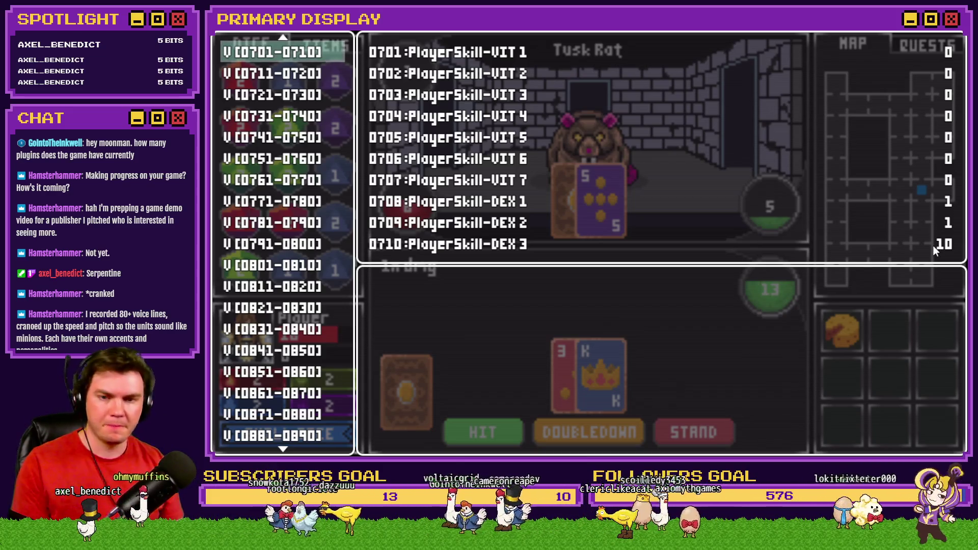
pyautogui.click(304, 434)
pyautogui.scroll(-7, 304, 430)
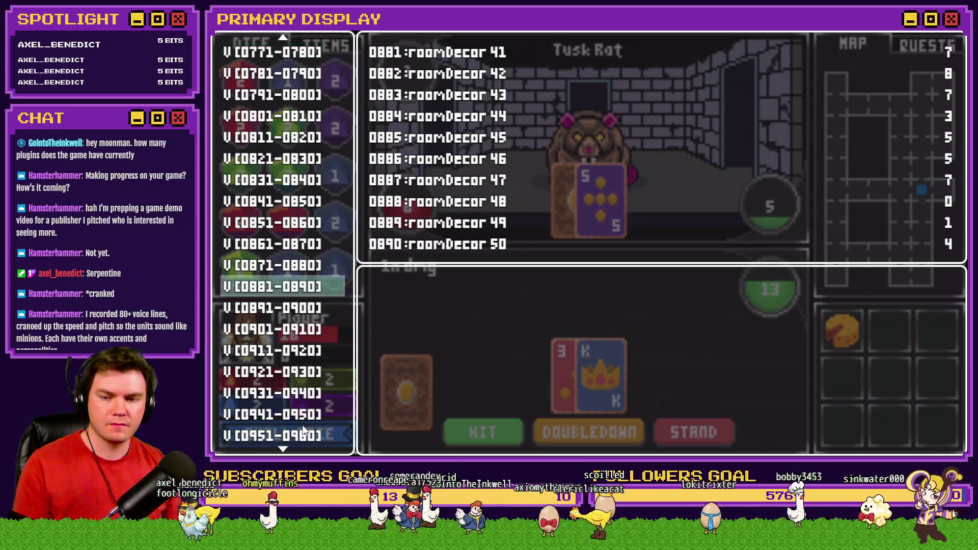
pyautogui.click(297, 351)
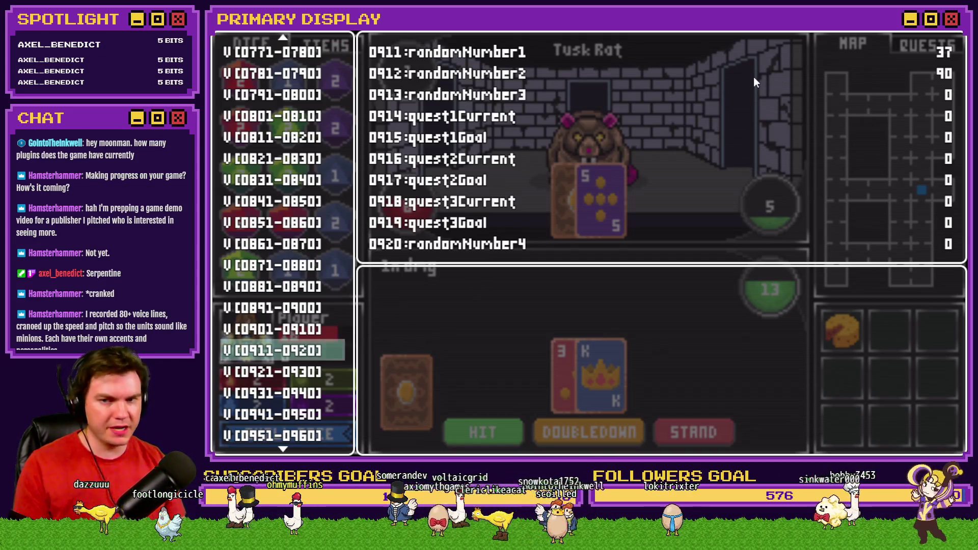
pyautogui.press('Escape')
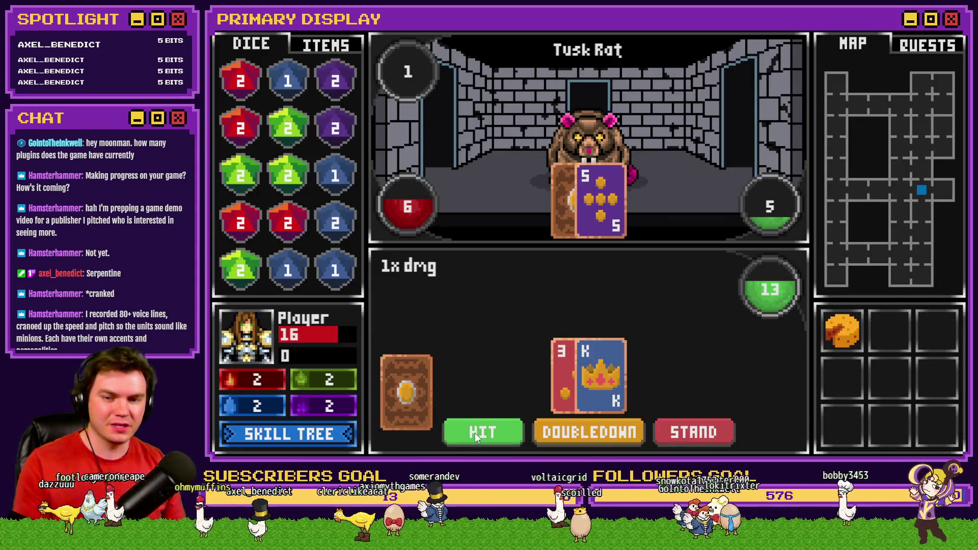
# Step: Draw more cards against the Tusk Rat, checking the debug values between hits, reaching a 20-point hand
pyautogui.click(475, 433)
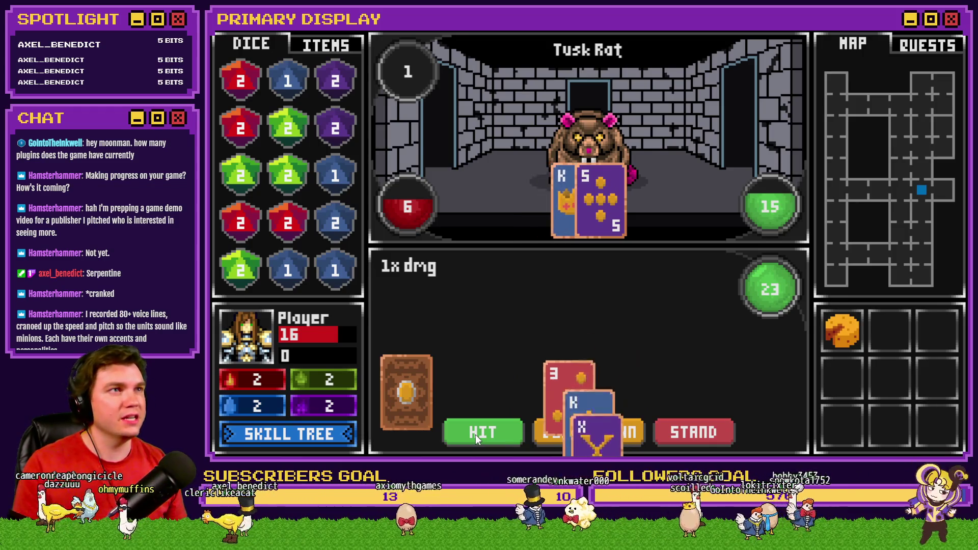
pyautogui.press('F9')
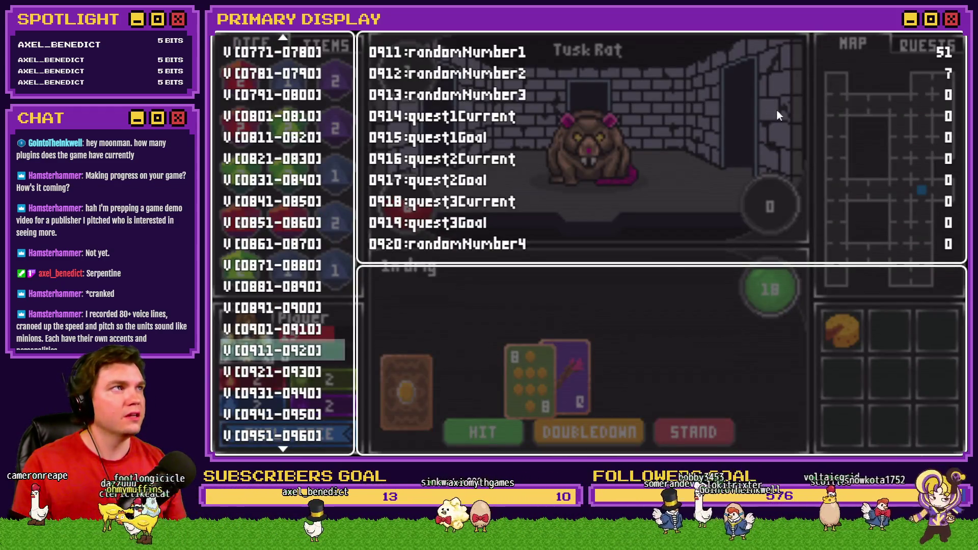
pyautogui.press('Escape')
pyautogui.click(490, 437)
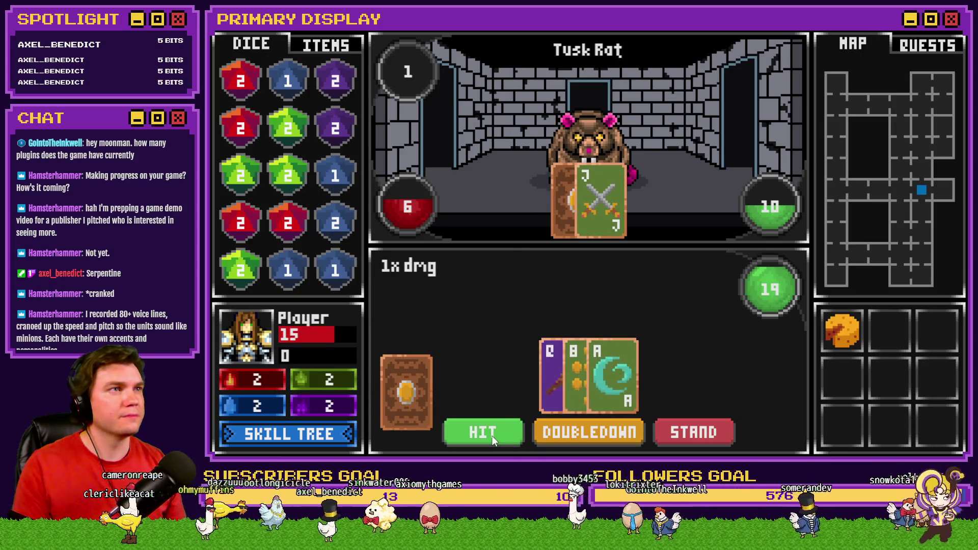
pyautogui.click(491, 437)
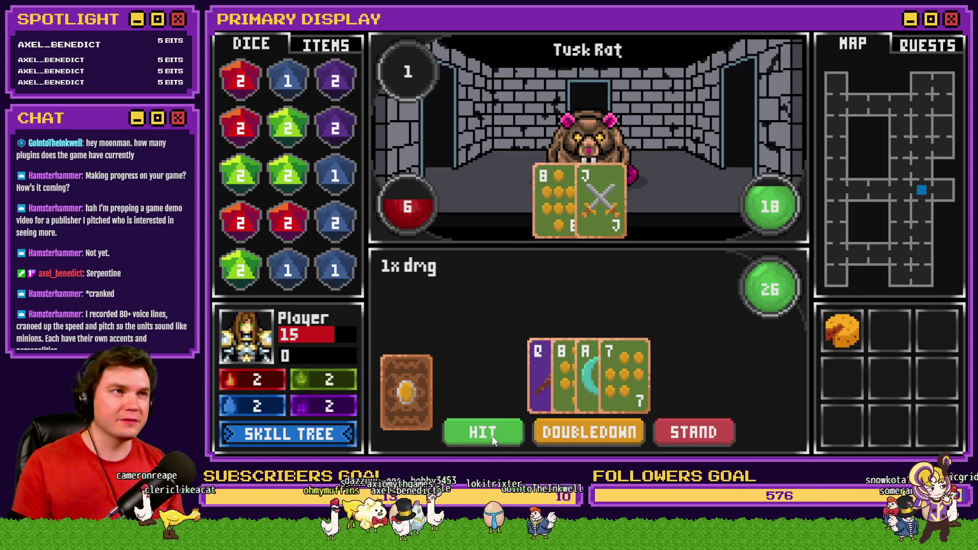
pyautogui.press('F9')
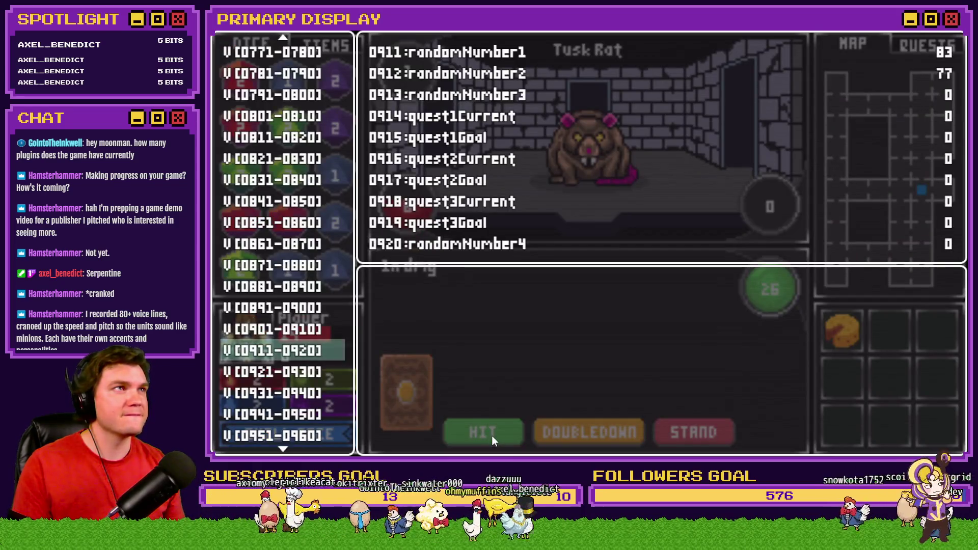
pyautogui.press('Escape')
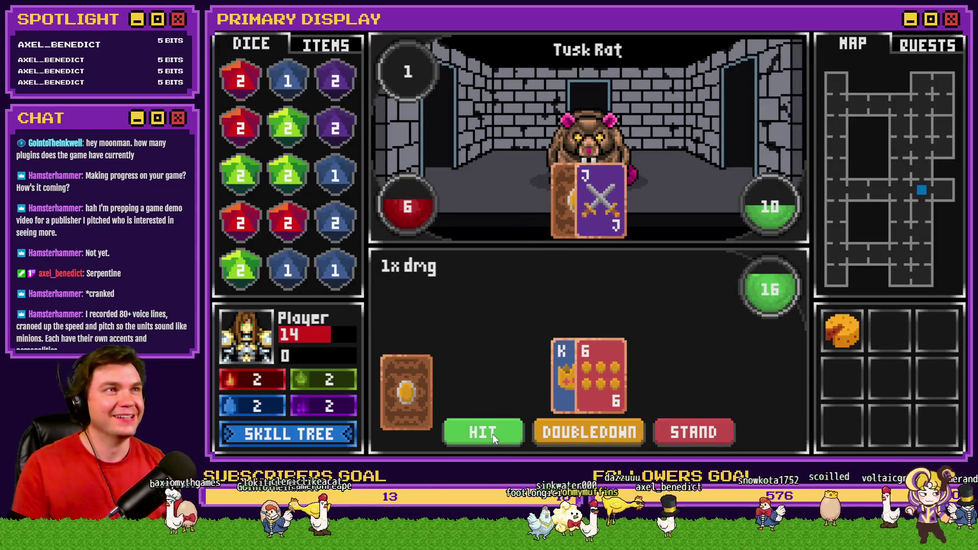
pyautogui.click(493, 434)
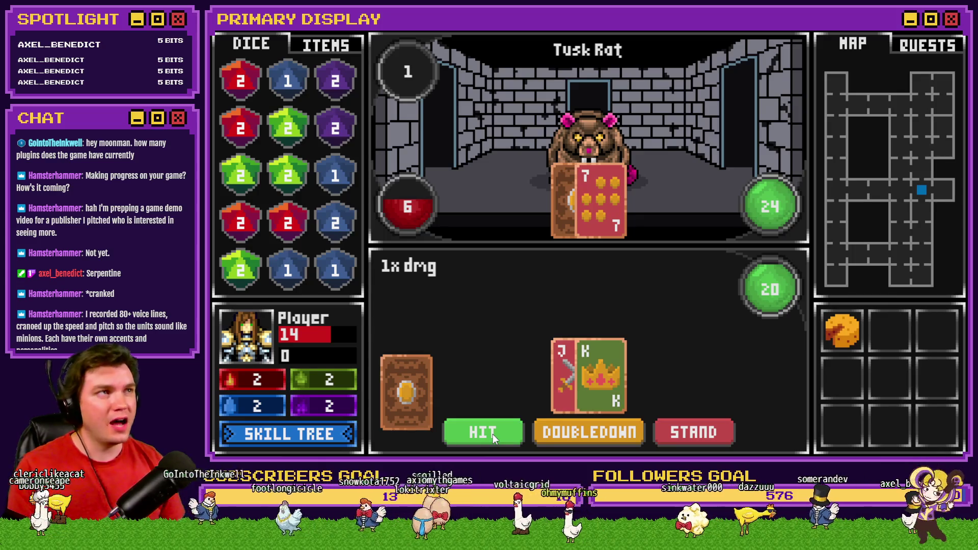
pyautogui.press('F9')
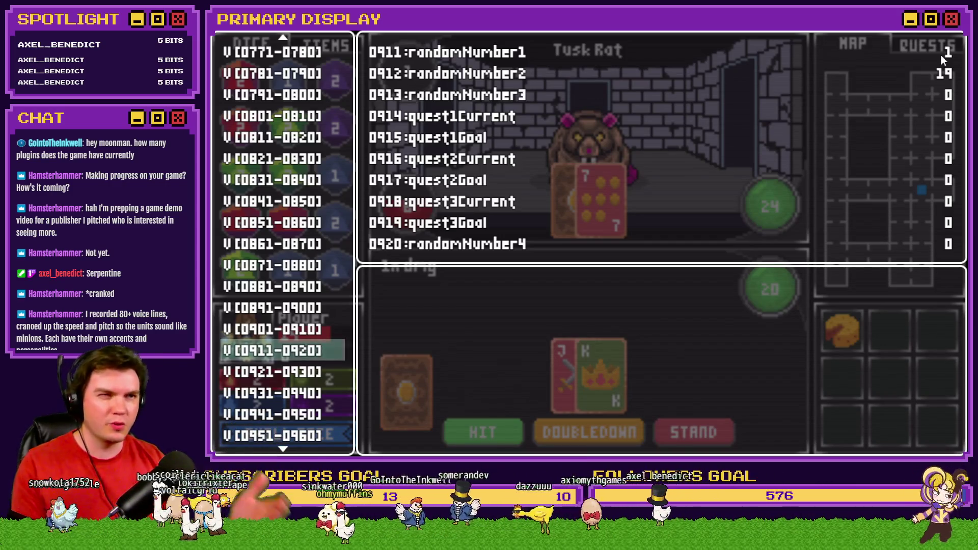
pyautogui.press('Escape')
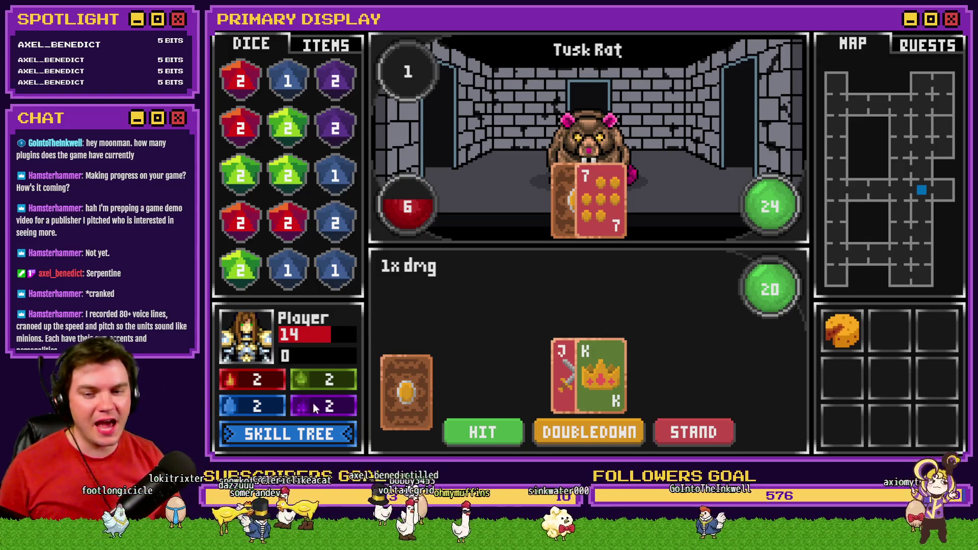
pyautogui.click(293, 434)
# Step: Read the Serpentine skill details, then close the skill tree and resume the Tusk Rat battle
pyautogui.moveTo(461, 227)
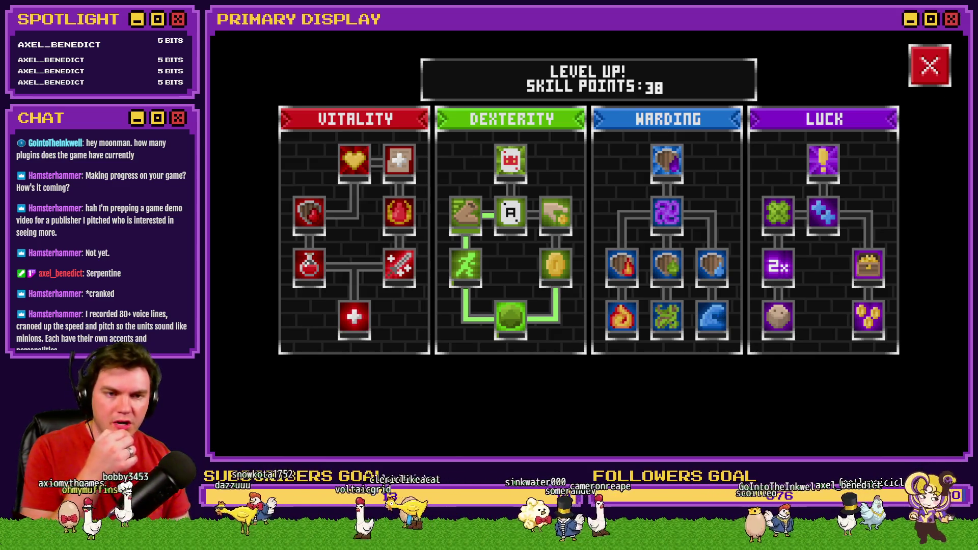
pyautogui.click(925, 70)
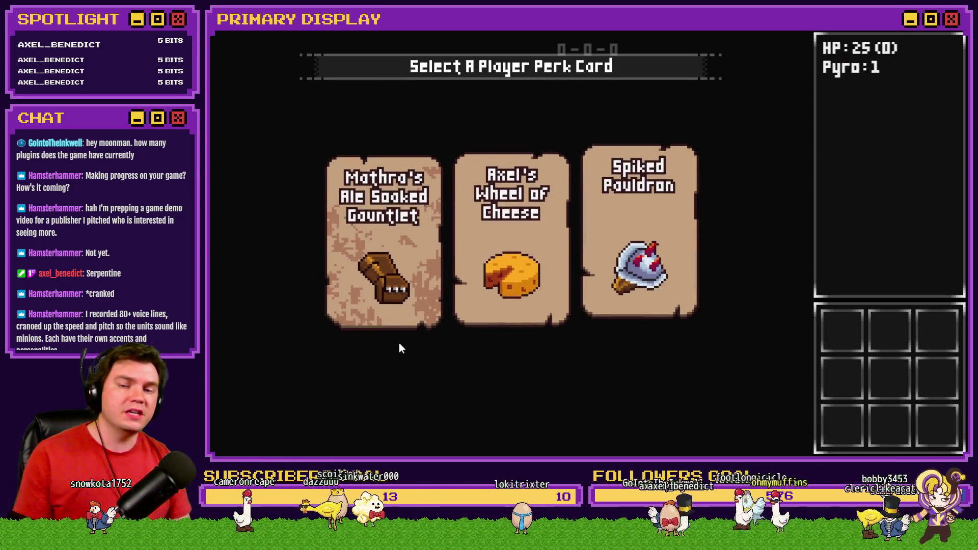
# Step: Choose the Wheel of Cheese from the three player perk cards
pyautogui.moveTo(392, 286)
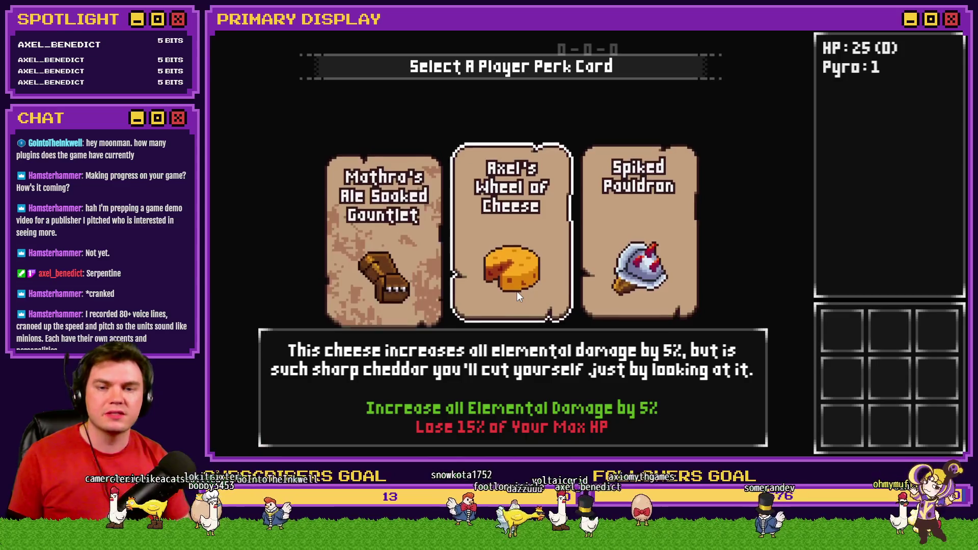
pyautogui.click(517, 292)
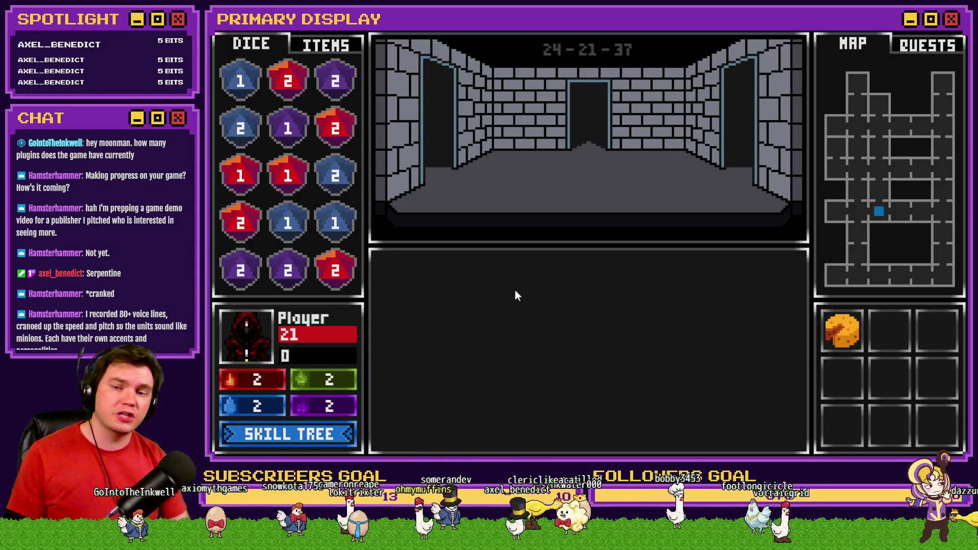
# Step: Read the Vitality skills such as Enduring Spirit, Second Wind and Grit and Bear It, then close the tree
pyautogui.click(315, 440)
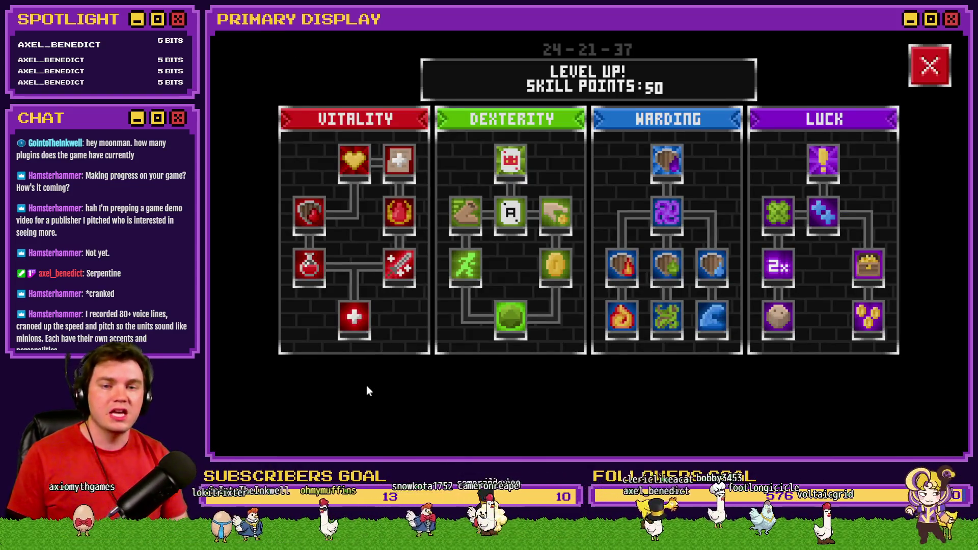
pyautogui.moveTo(362, 336)
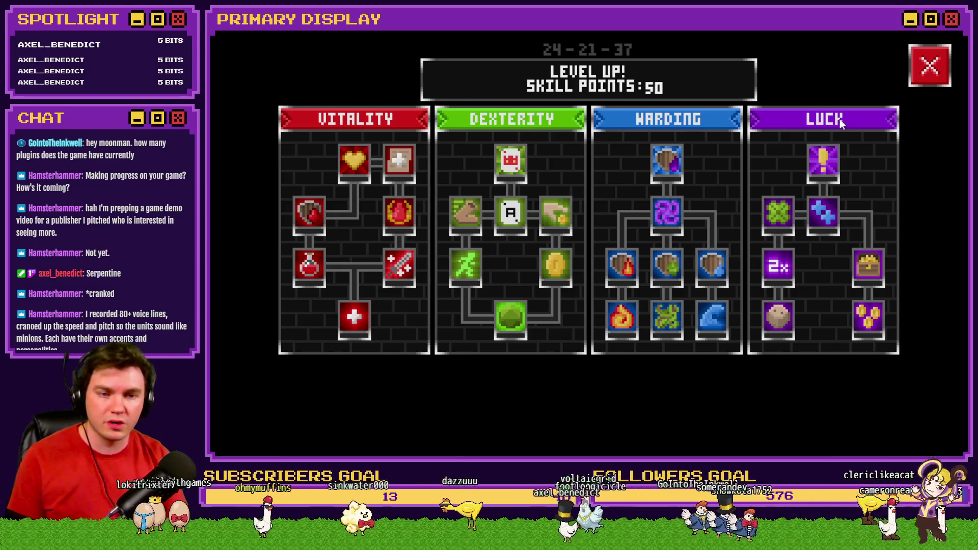
pyautogui.moveTo(357, 315)
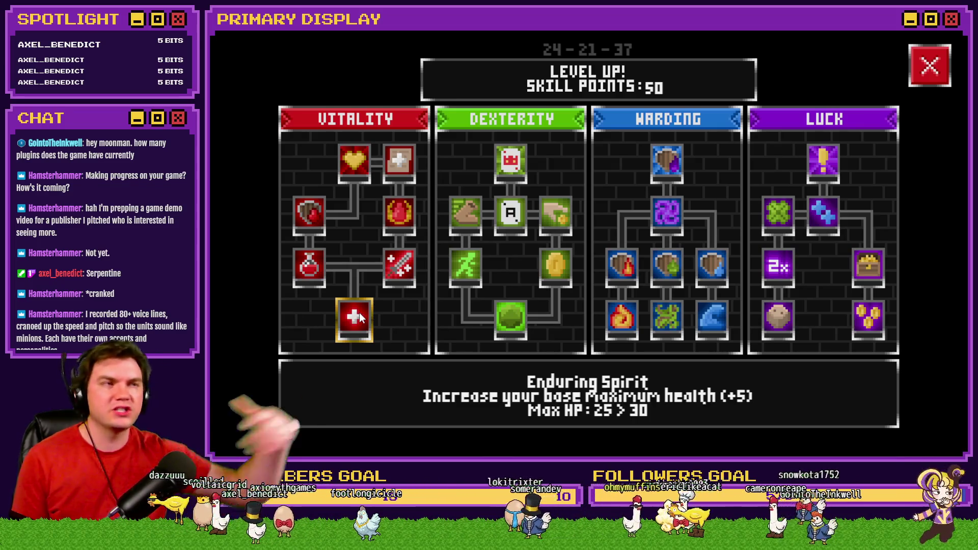
pyautogui.moveTo(310, 273)
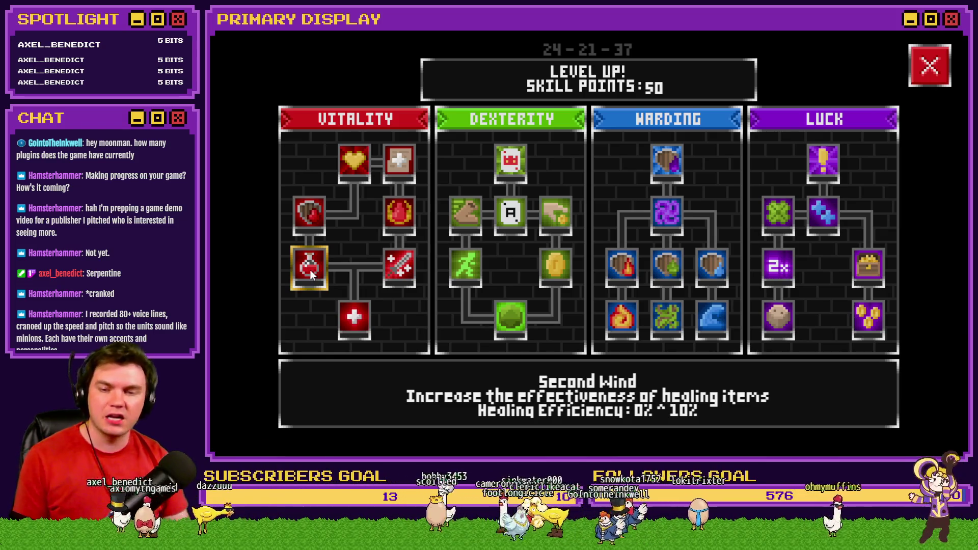
pyautogui.moveTo(308, 209)
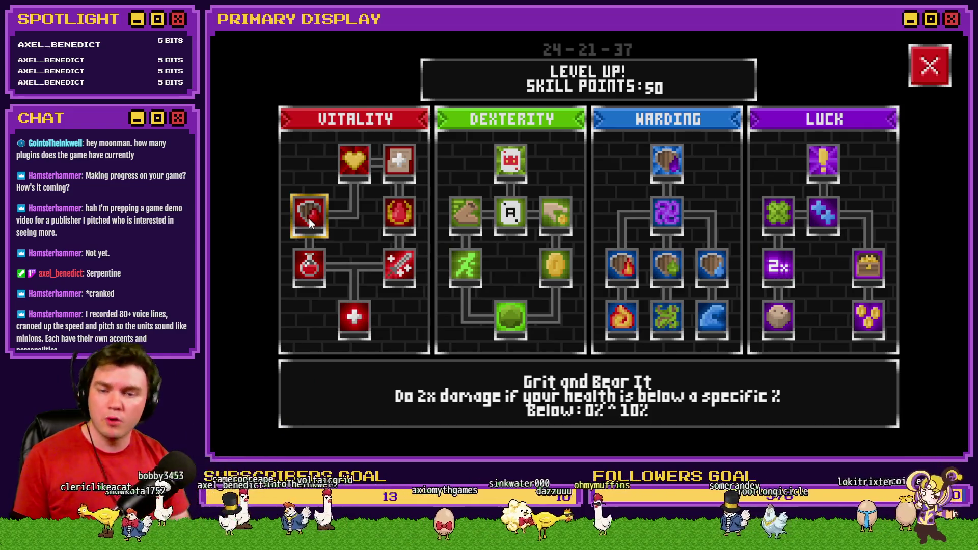
pyautogui.moveTo(359, 159)
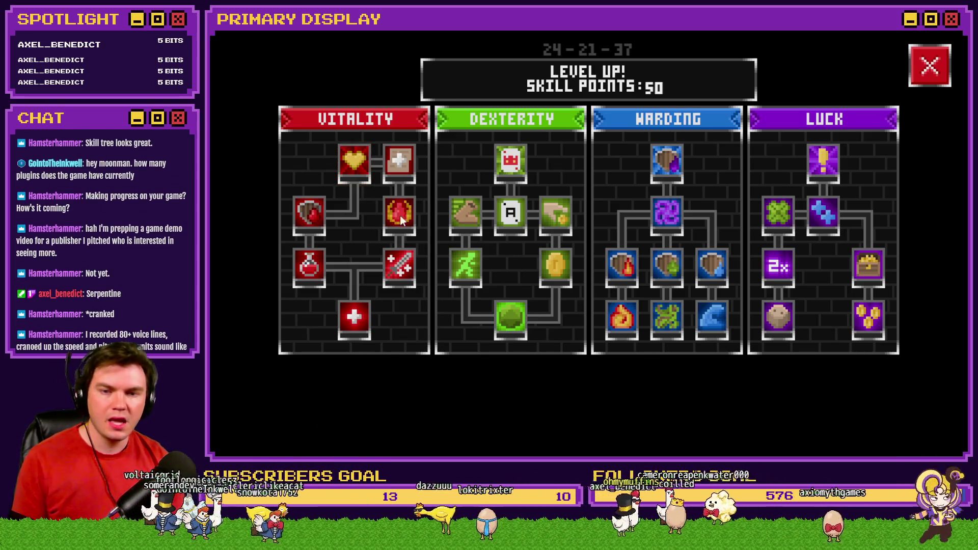
pyautogui.moveTo(509, 307)
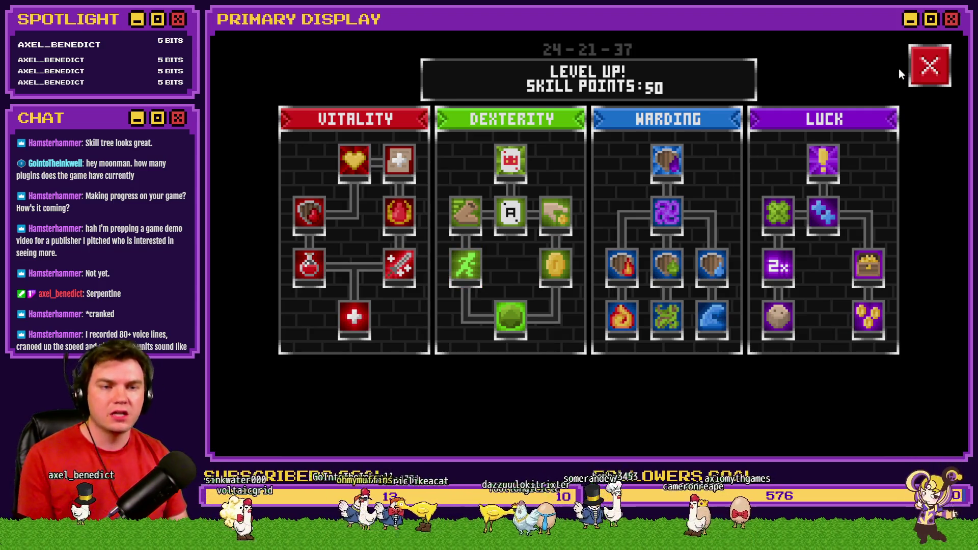
pyautogui.click(928, 66)
# Step: Advance into the Slime fight and upgrade Roll With The Punches three times
pyautogui.press('w')
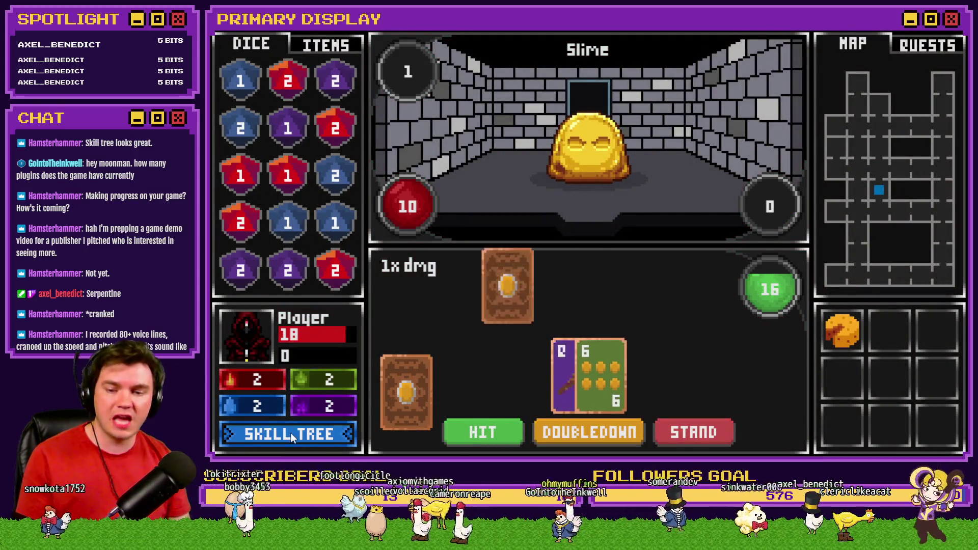
pyautogui.click(291, 434)
pyautogui.click(512, 323)
pyautogui.click(513, 323)
pyautogui.click(513, 322)
pyautogui.click(513, 322)
pyautogui.click(512, 322)
pyautogui.click(513, 322)
pyautogui.click(512, 322)
pyautogui.click(512, 322)
pyautogui.click(513, 322)
pyautogui.click(513, 322)
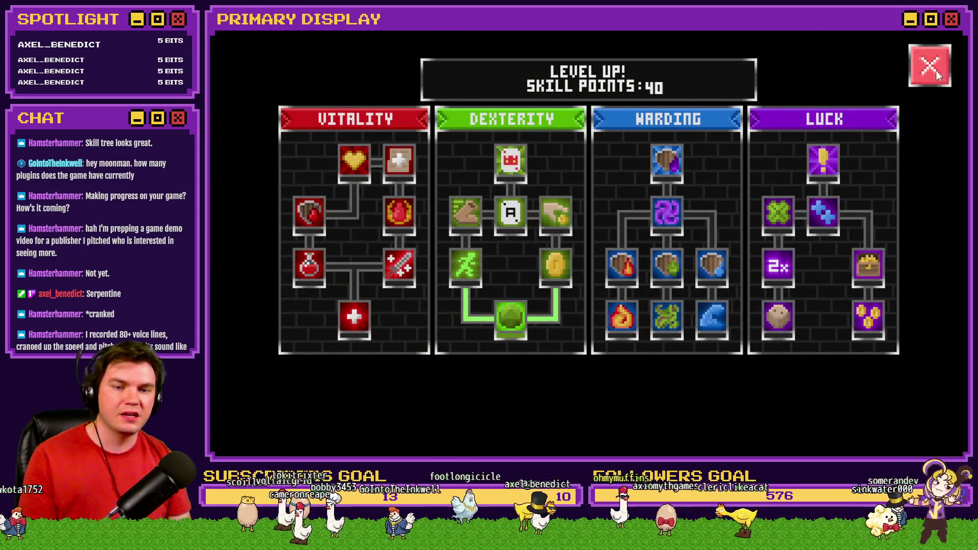
pyautogui.click(937, 73)
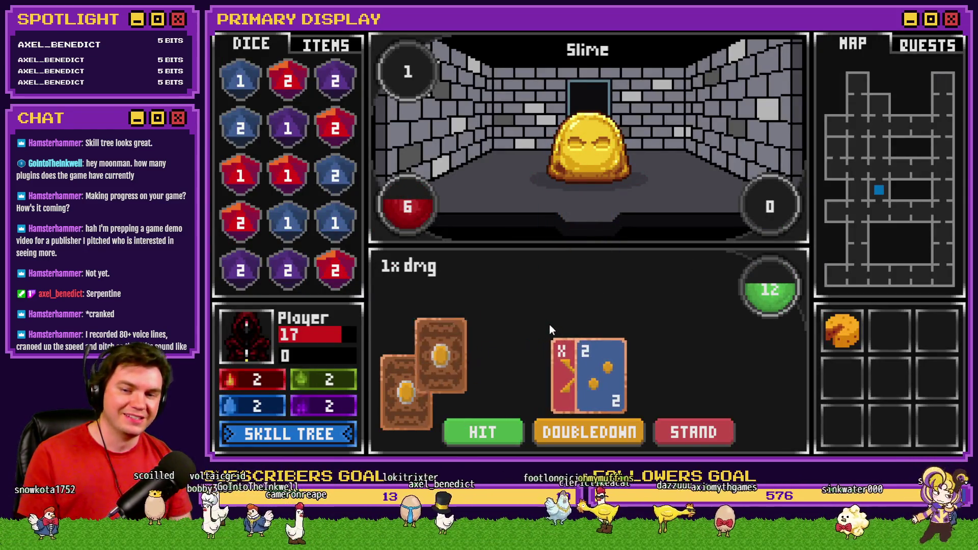
# Step: Check the Roll With The Punches upgrade in the skill tree and resume the battle
pyautogui.click(331, 436)
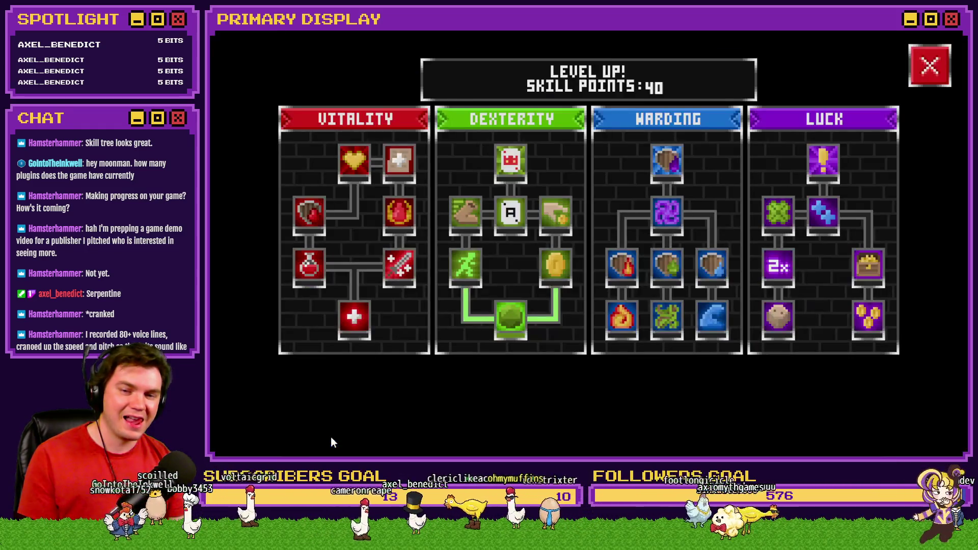
pyautogui.moveTo(515, 327)
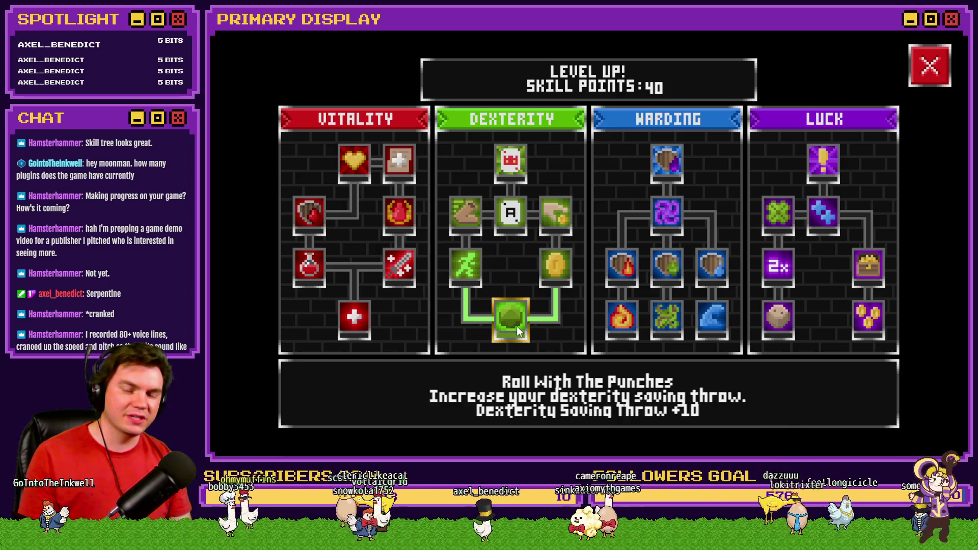
pyautogui.click(915, 75)
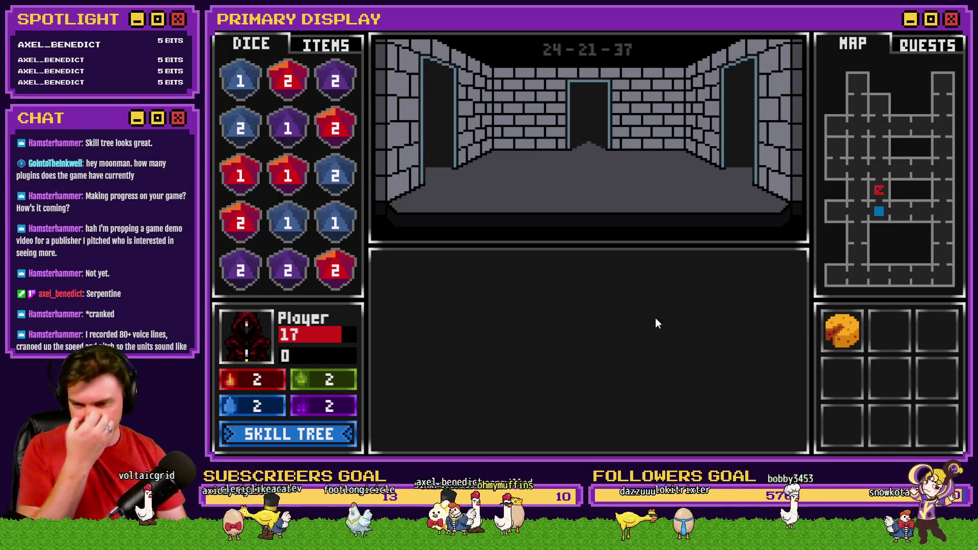
pyautogui.click(320, 433)
# Step: Put five points into Serpentine, taking its dodge chance to 20% with 29 points left
pyautogui.moveTo(464, 209)
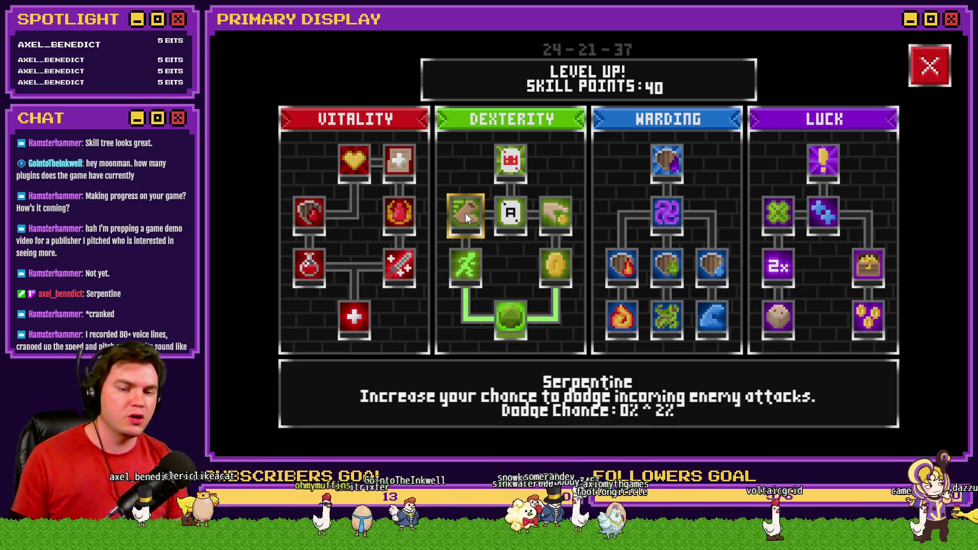
pyautogui.click(464, 261)
pyautogui.click(468, 219)
pyautogui.click(468, 219)
pyautogui.click(467, 219)
pyautogui.click(468, 219)
pyautogui.click(467, 219)
pyautogui.click(467, 220)
pyautogui.click(469, 218)
pyautogui.click(469, 218)
pyautogui.click(470, 218)
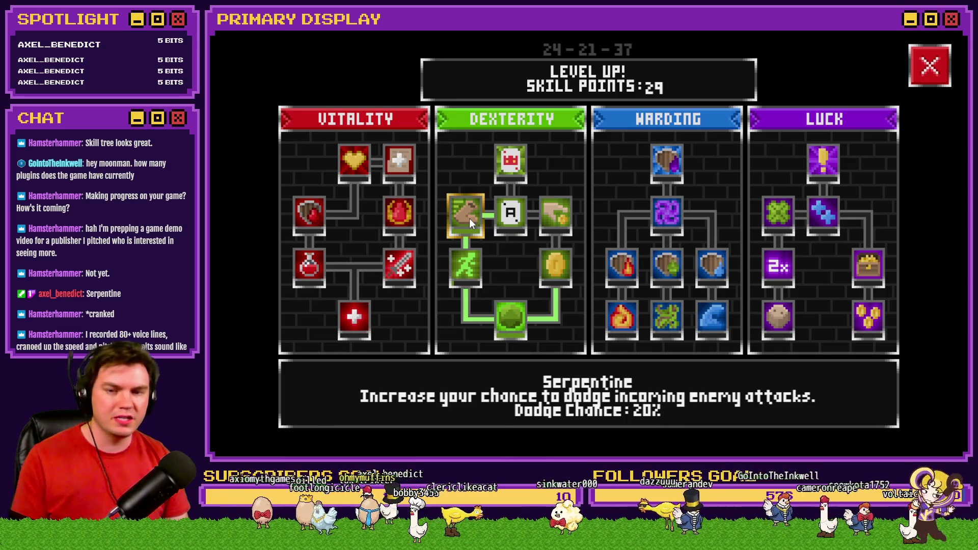